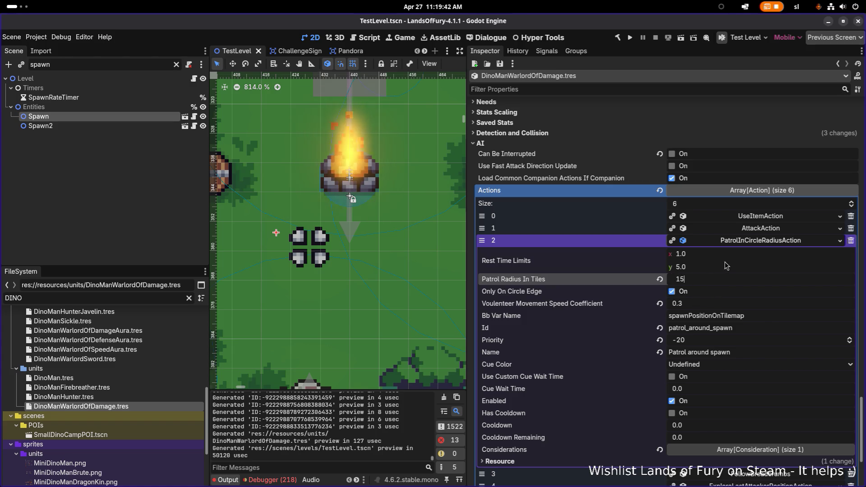
Commit the 15-tile patrol radius, then select DinoManWarlordOfDamage.tres in the FileSystem dock.
click(710, 267)
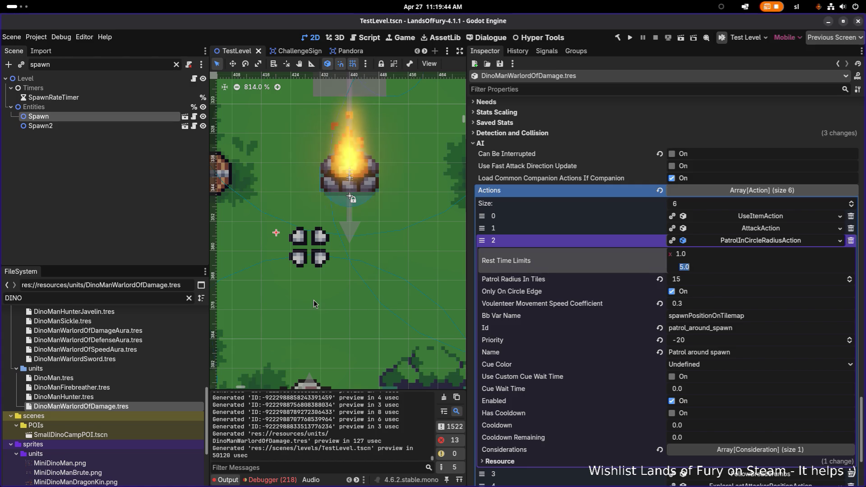
click(158, 378)
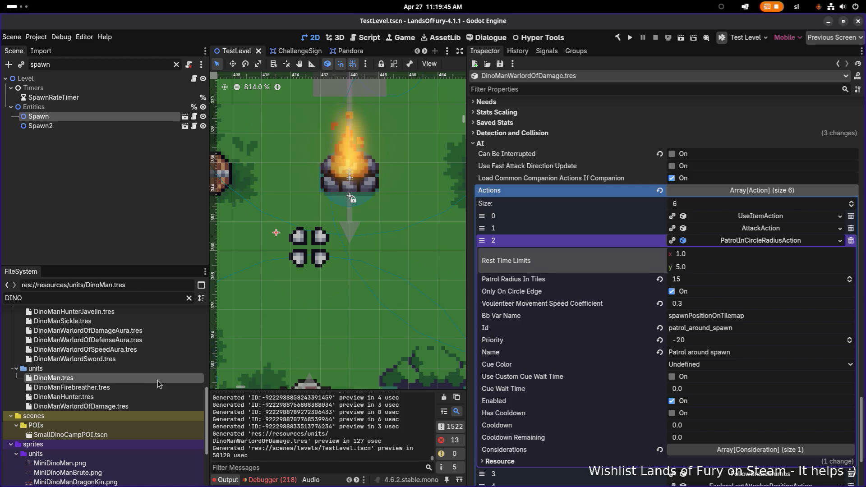
click(145, 406)
Duplicate it as DinoManWarlordOfDefense.tres and open the new file in the Inspector.
key(ctrl+d)
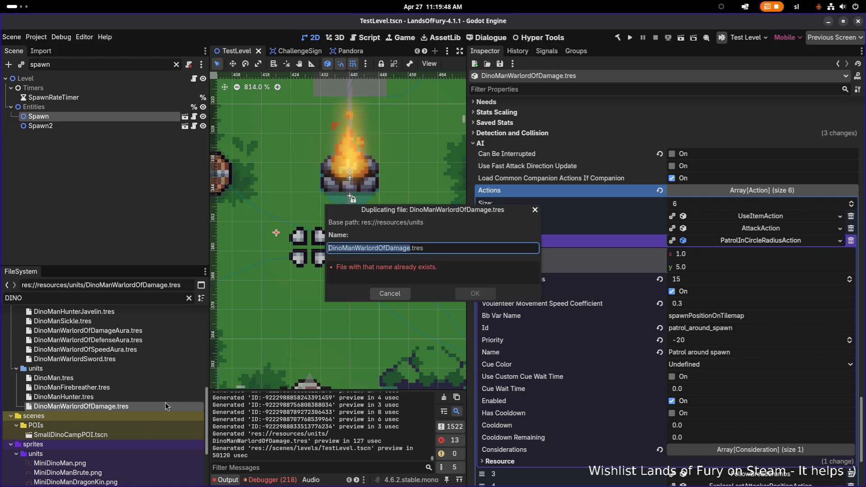
key(Right)
key(ctrl+shift+Right)
text(Defense)
key(Return)
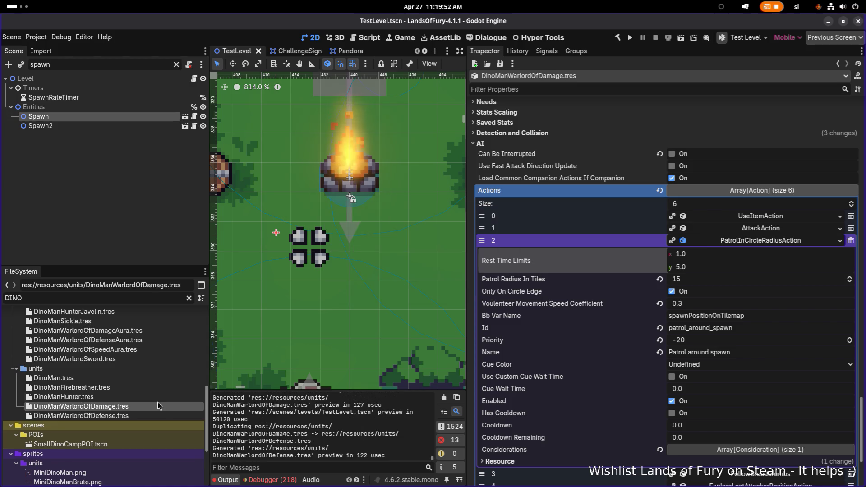
click(139, 416)
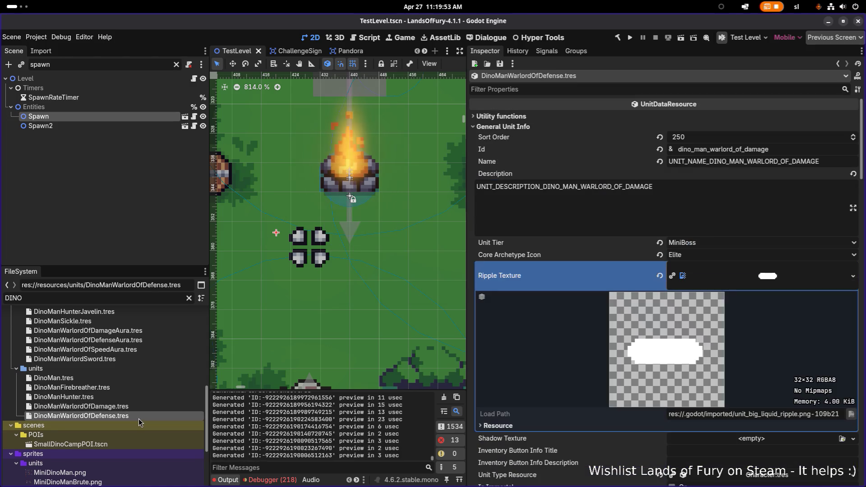
Change the Id's damage to defense and the Name and Description's DAMAGE to DEFENSE, then save.
click(745, 150)
double_click(748, 152)
text(defense)
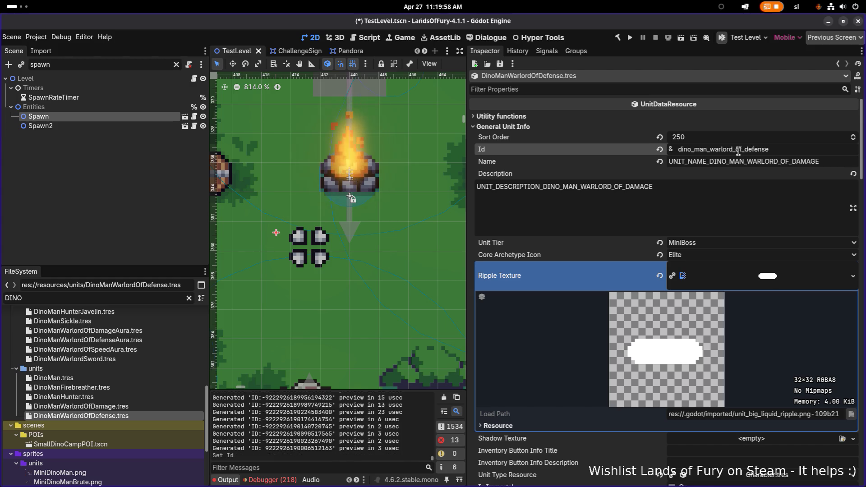
click(721, 161)
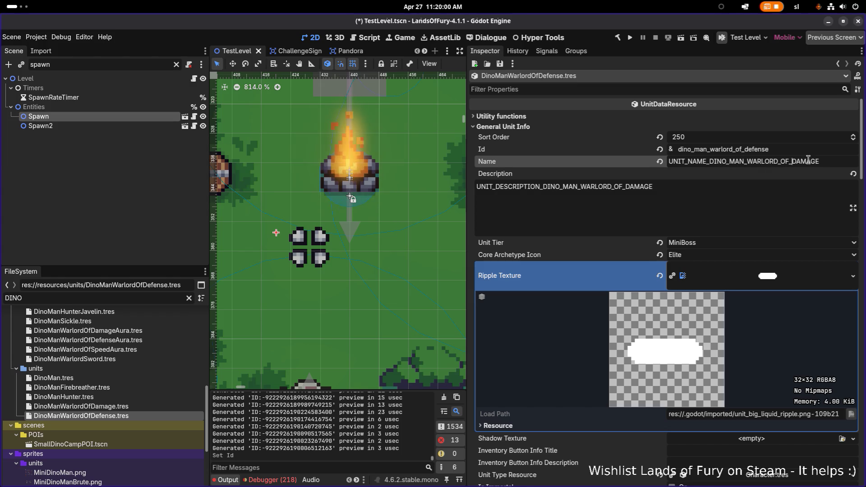
double_click(831, 161)
text(DEFEN)
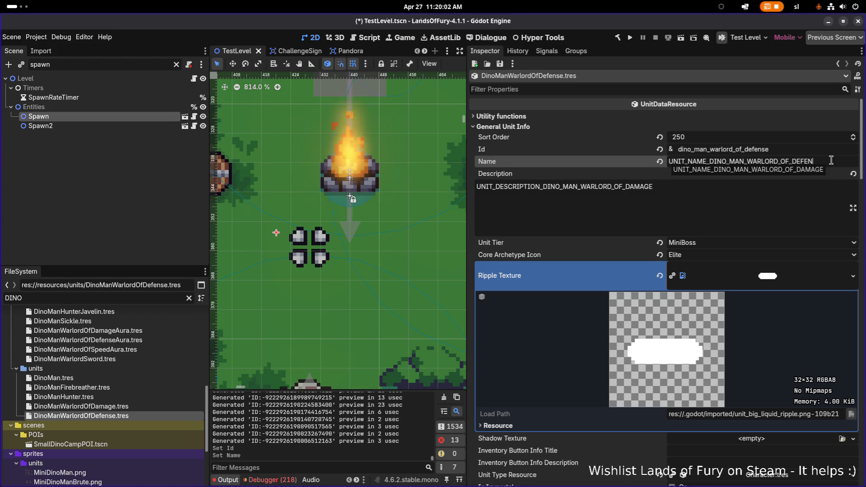
text(SE)
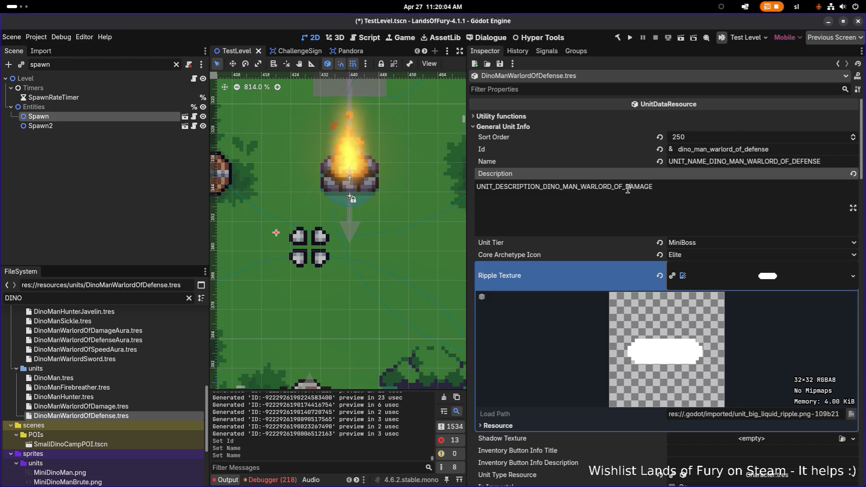
double_click(683, 186)
text(D)
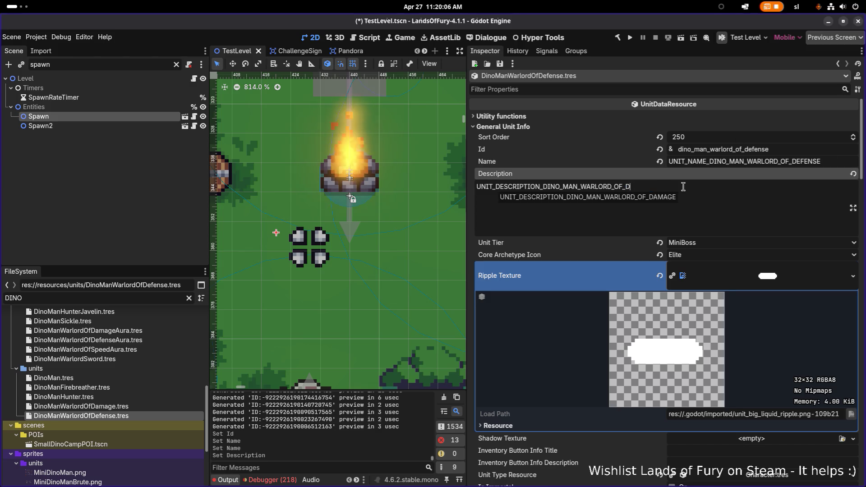
text(EFENSE)
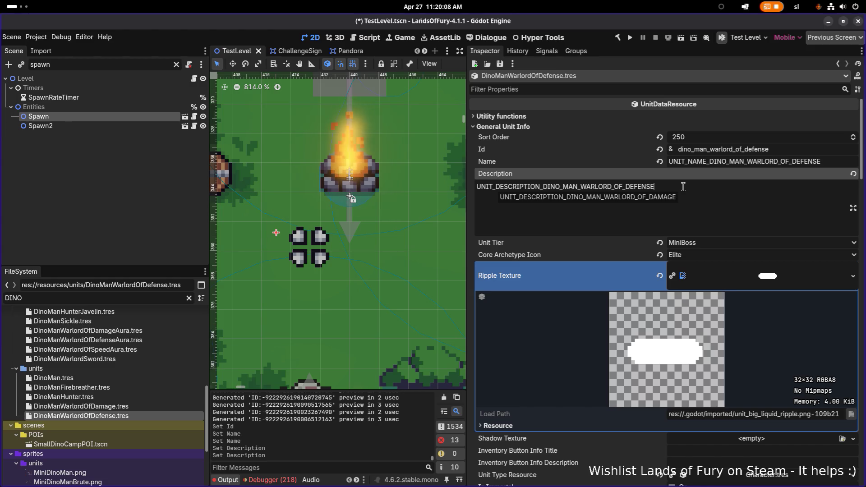
key(ctrl+s)
scroll(710, 199, down, 3)
scroll(710, 201, down, 8)
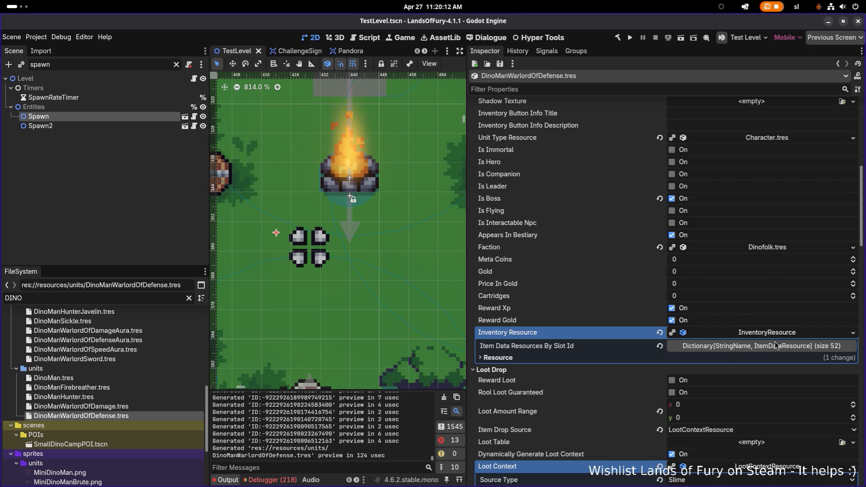
Make the Inventory Resource unique, then inspect and collapse its item slots.
right_click(778, 336)
click(808, 399)
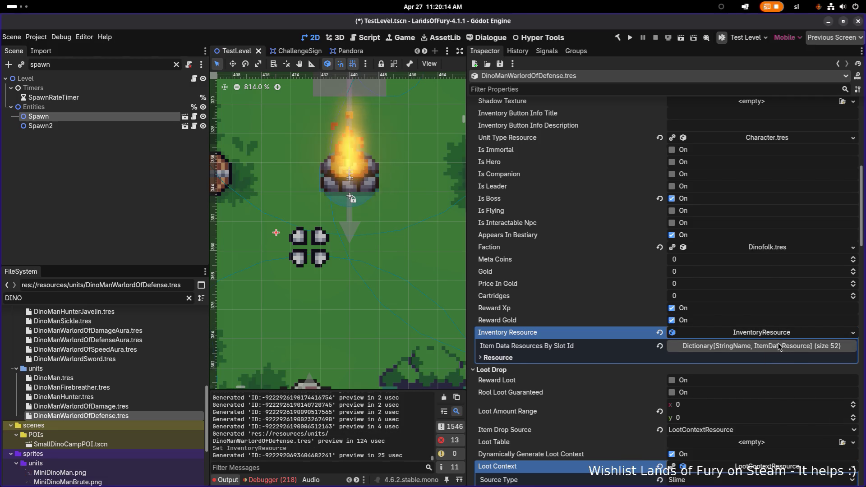
scroll(766, 316, down, 3)
click(745, 254)
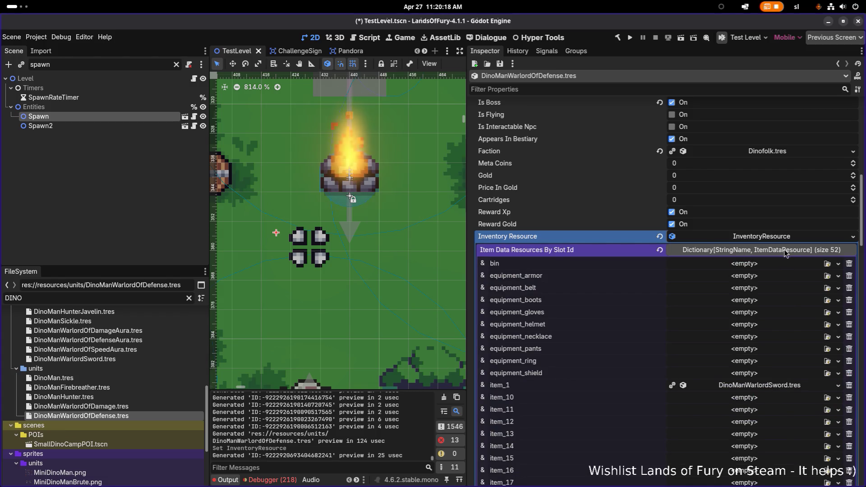
click(780, 239)
Check the Loot Context source type options without changing them, then collapse Loot Context.
scroll(780, 259, down, 5)
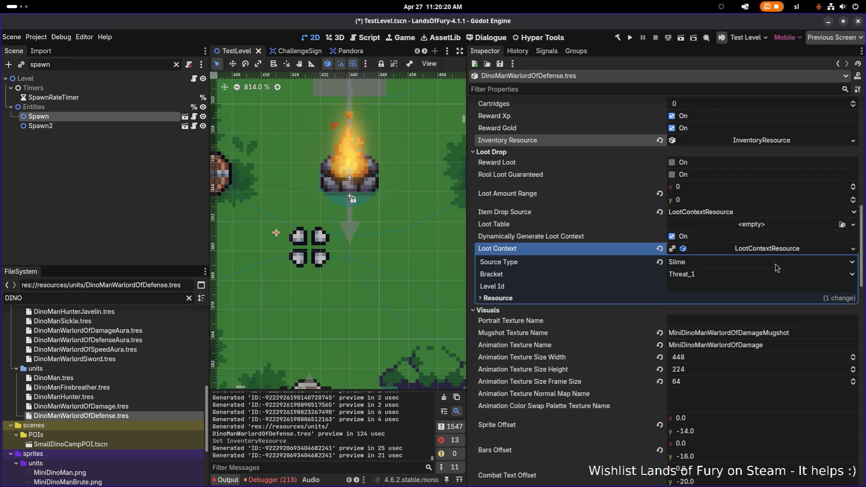
click(713, 214)
click(559, 213)
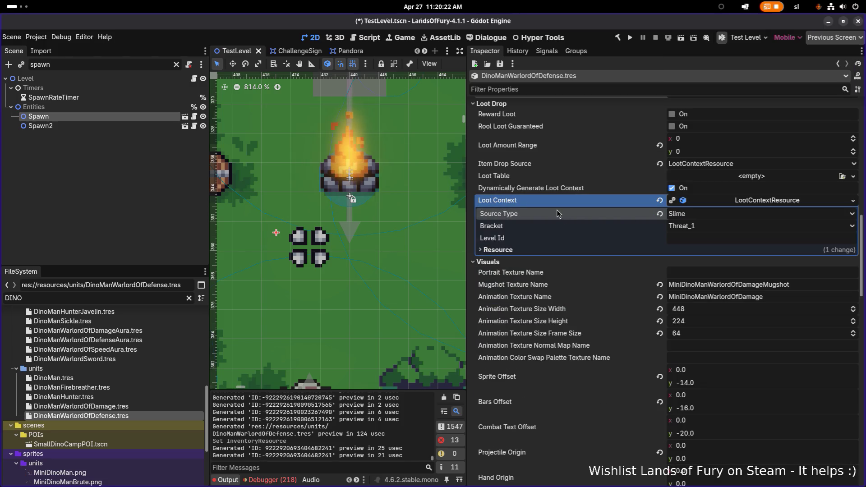
scroll(600, 214, up, 2)
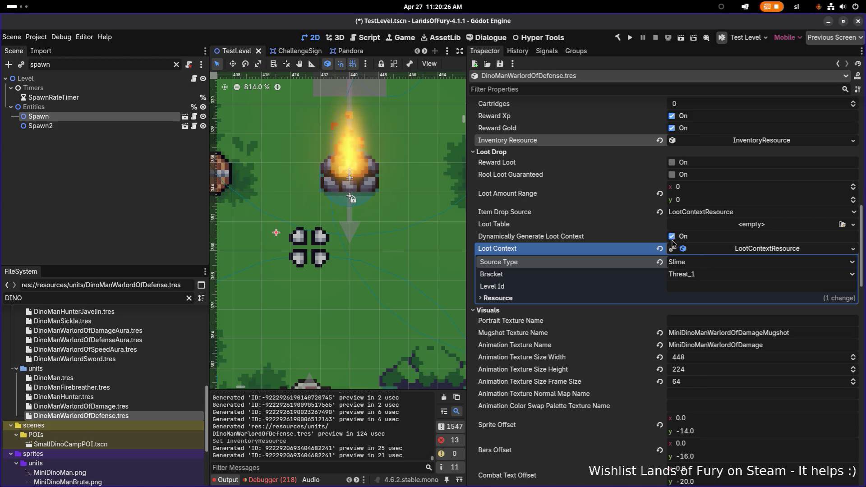
click(621, 245)
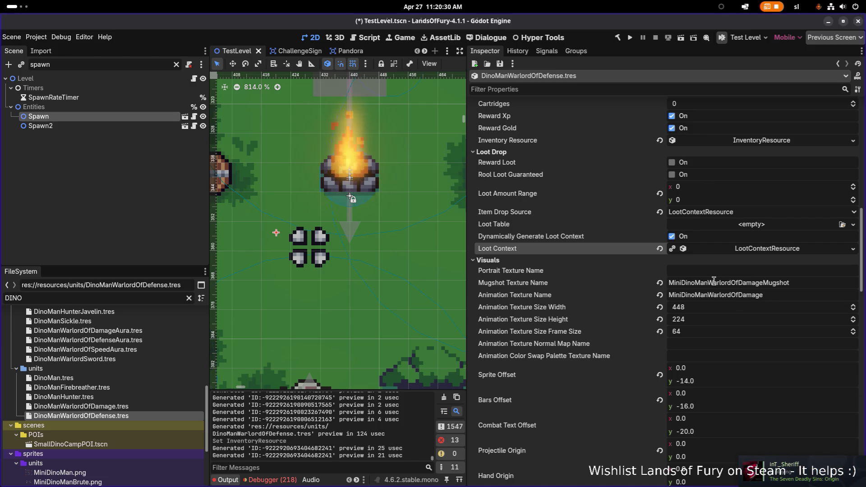
Rename the textures to MiniDinoManWarlordOfDefenseMugshot and MiniDinoManWarlordOfDefense, then save.
click(745, 283)
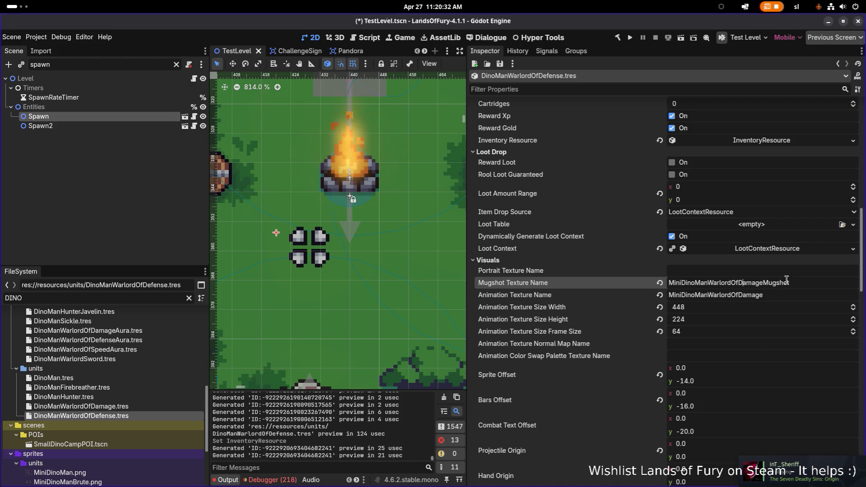
key(Left)
key(shift+Right)
key(shift+Right)
key(shift+Right)
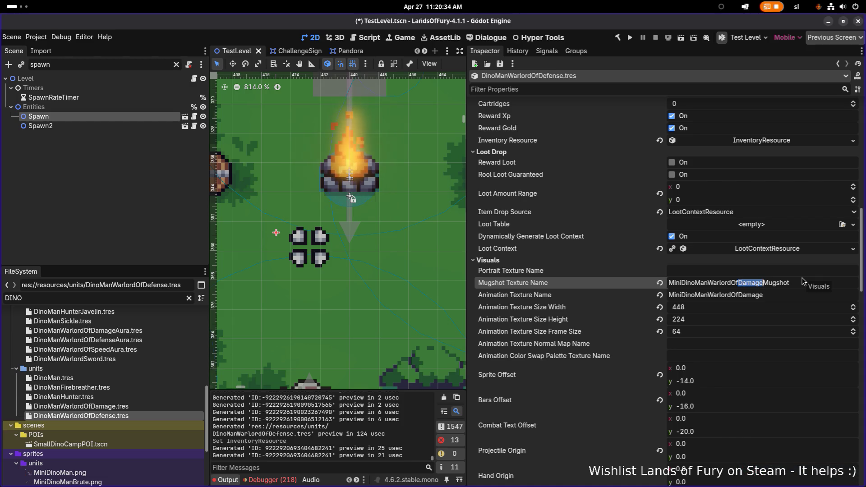
text(Defense)
drag(743, 296, 847, 296)
text(e)
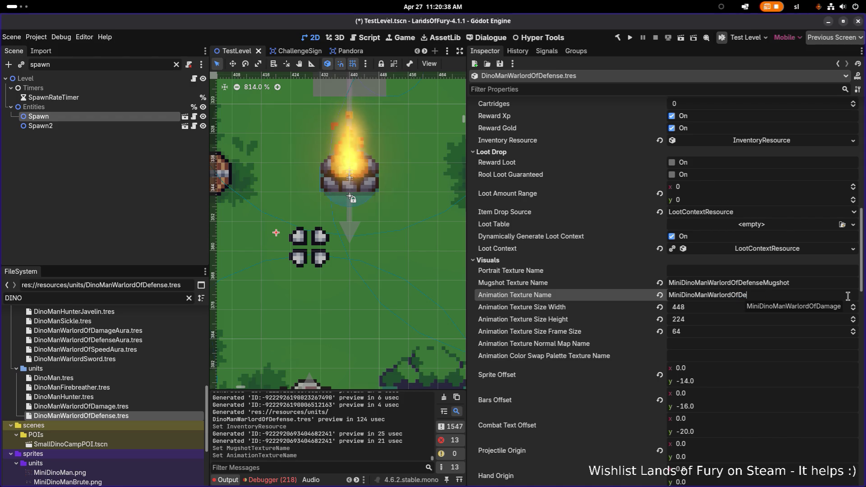
key(ctrl+s)
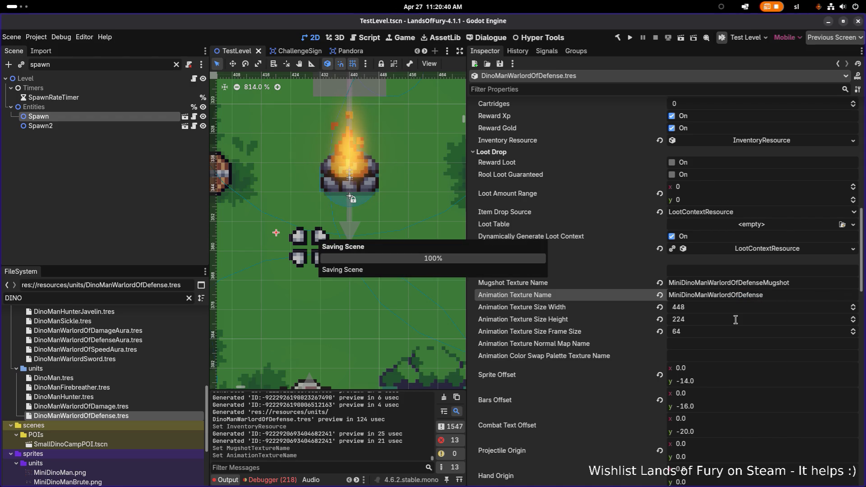
scroll(758, 289, down, 5)
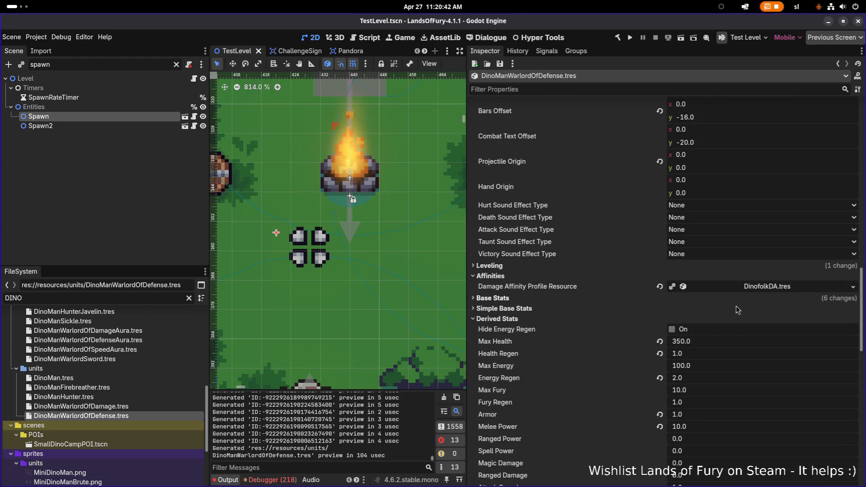
Set Max Health to 500 and Melee Power to 0.
click(720, 343)
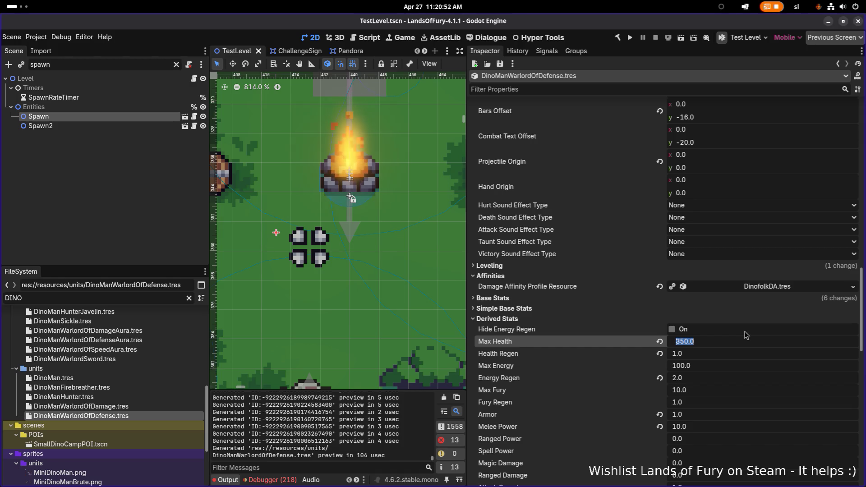
text(500)
key(Return)
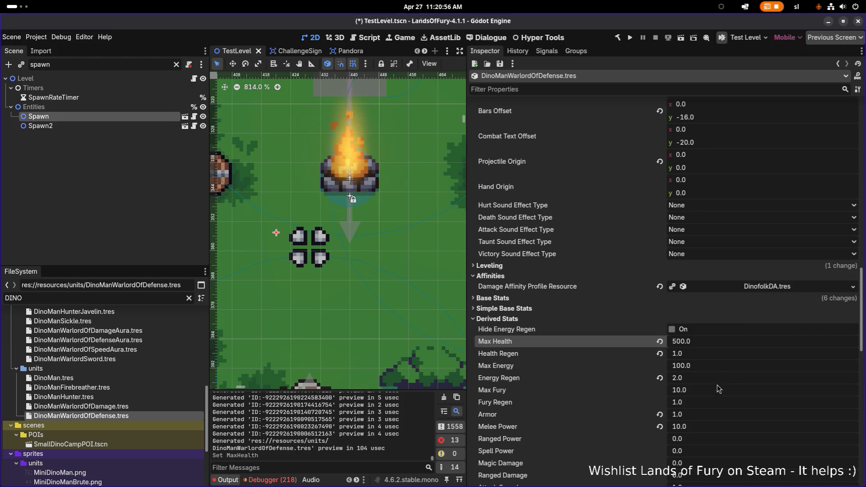
click(731, 427)
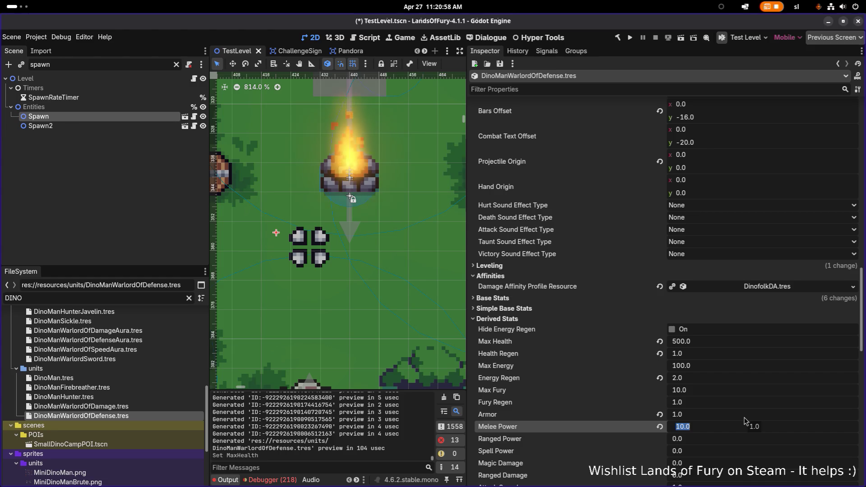
scroll(743, 422, down, 5)
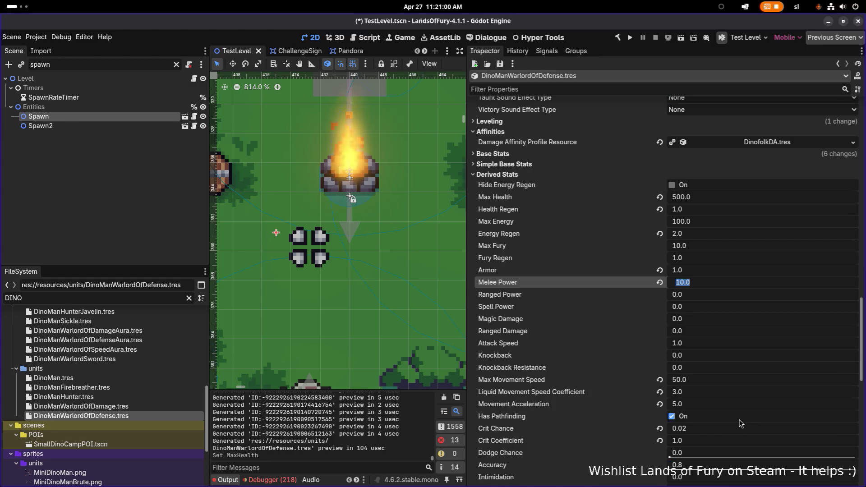
text(0)
key(Return)
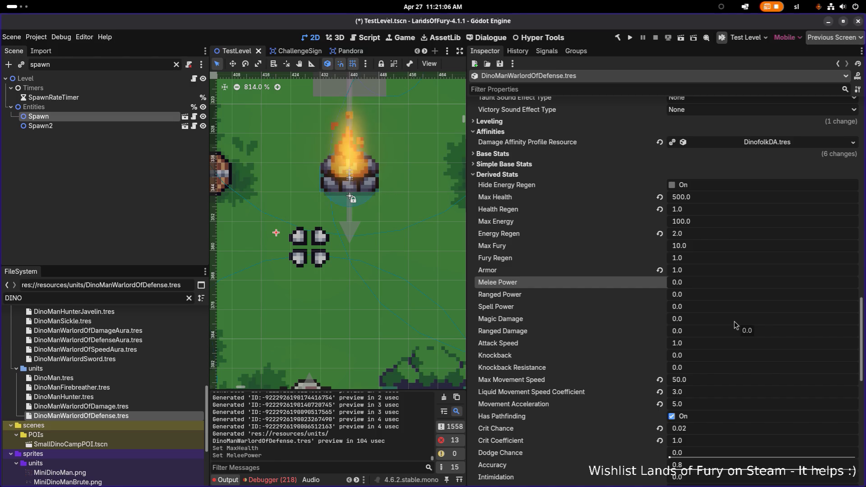
Set Max Movement Speed to 40 and Liquid Movement Speed Coefficient to 2, and reset Crit Chance to 0.0.
scroll(734, 324, down, 5)
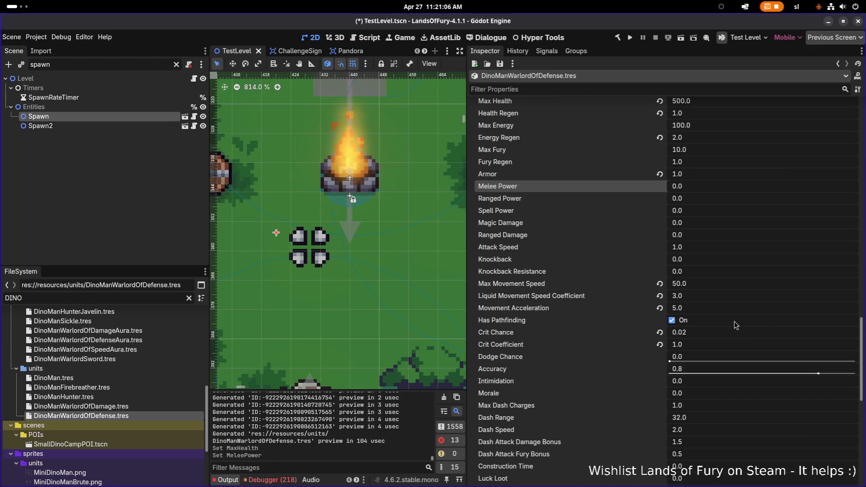
click(729, 284)
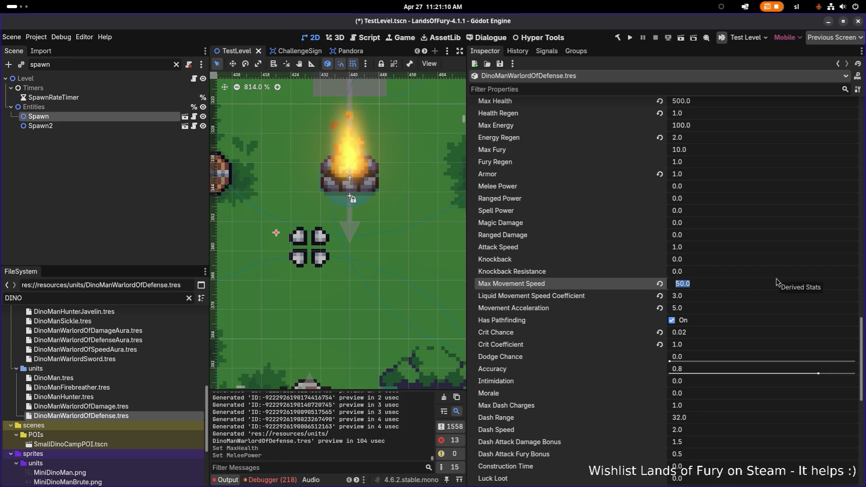
text(40)
key(Return)
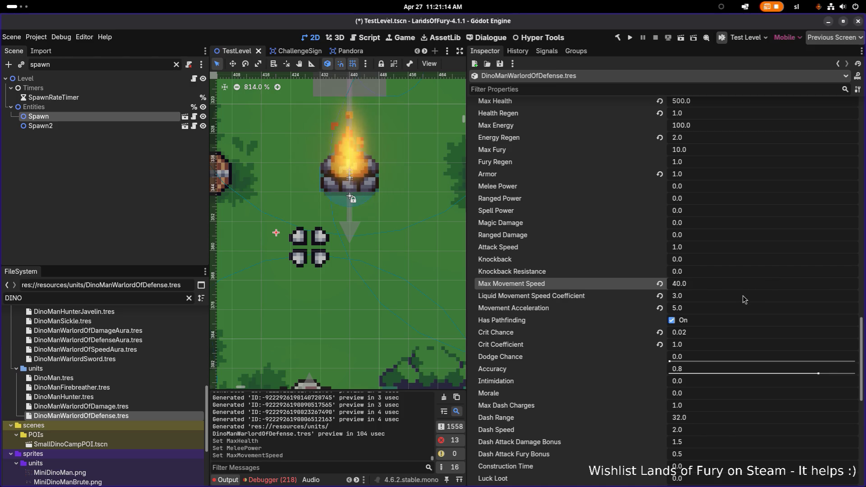
click(744, 297)
text(2)
key(Return)
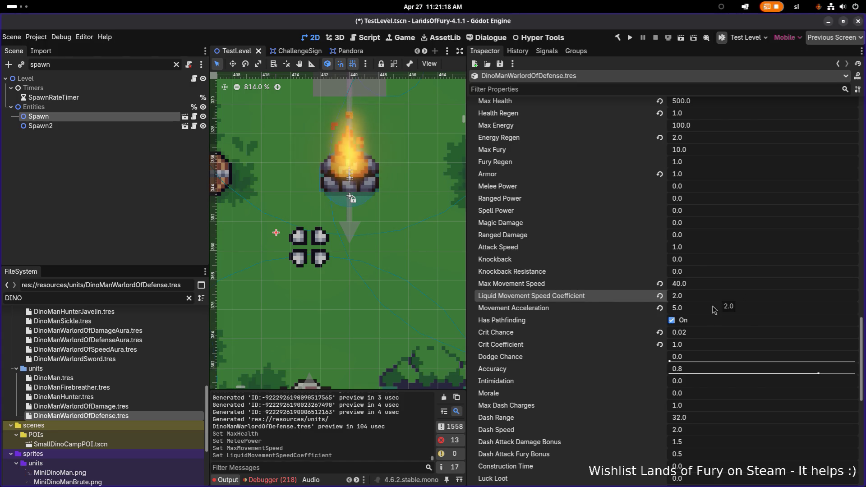
click(706, 333)
click(660, 334)
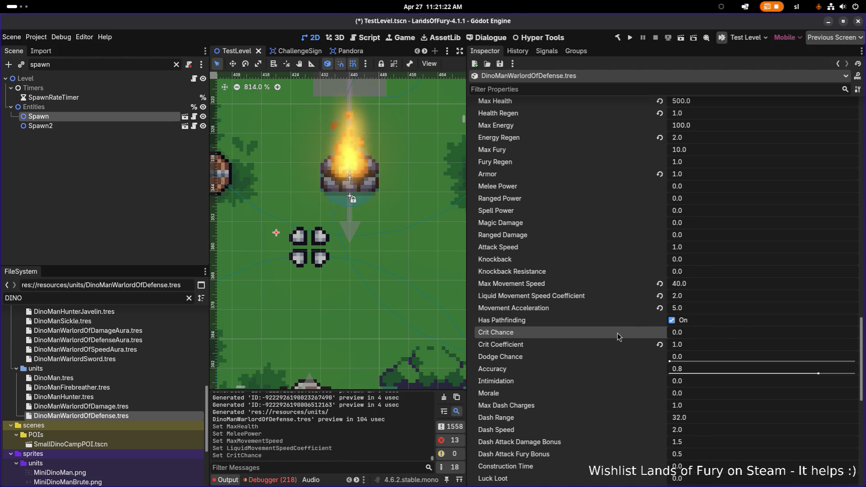
scroll(669, 336, down, 5)
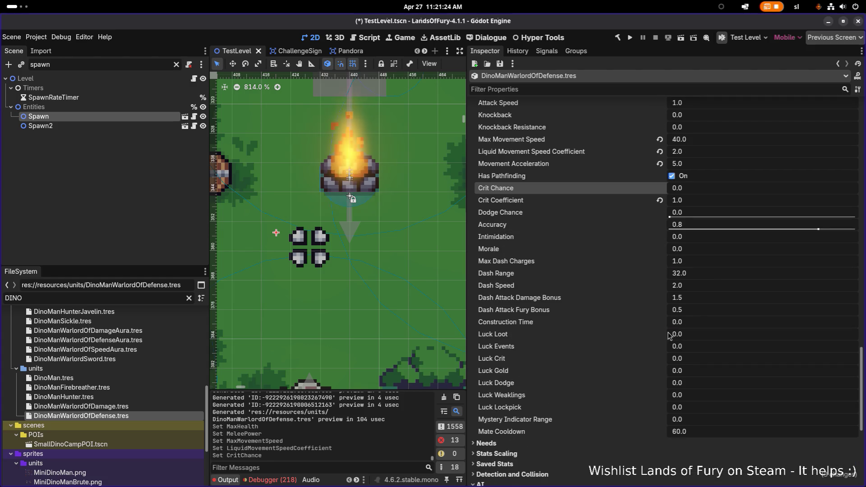
scroll(579, 381, down, 5)
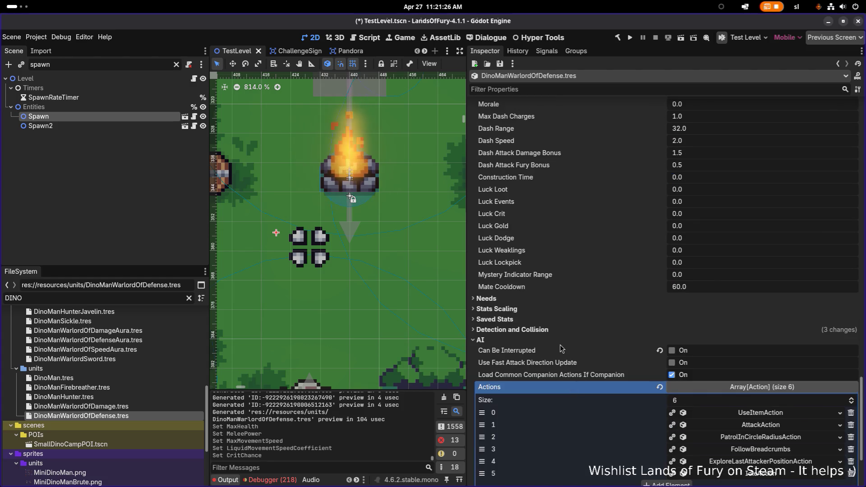
scroll(611, 321, down, 3)
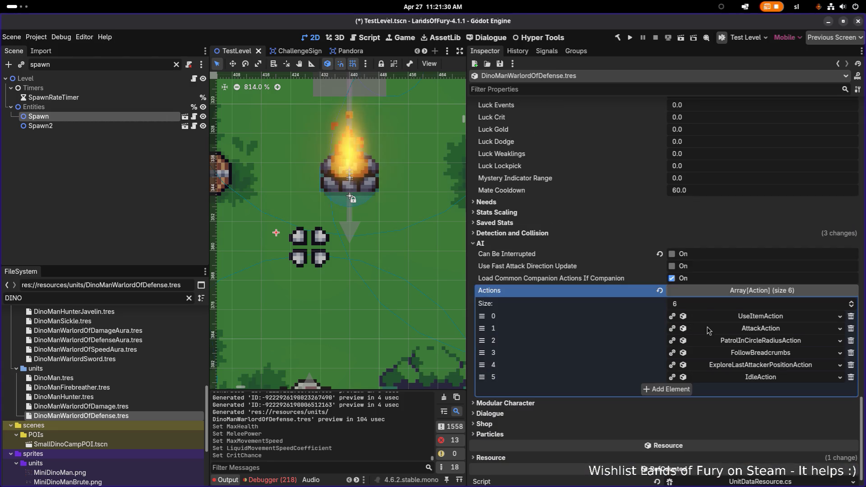
Make UseItemAction, AttackAction and PatrolInCircleRadiusAction unique recursively.
right_click(756, 320)
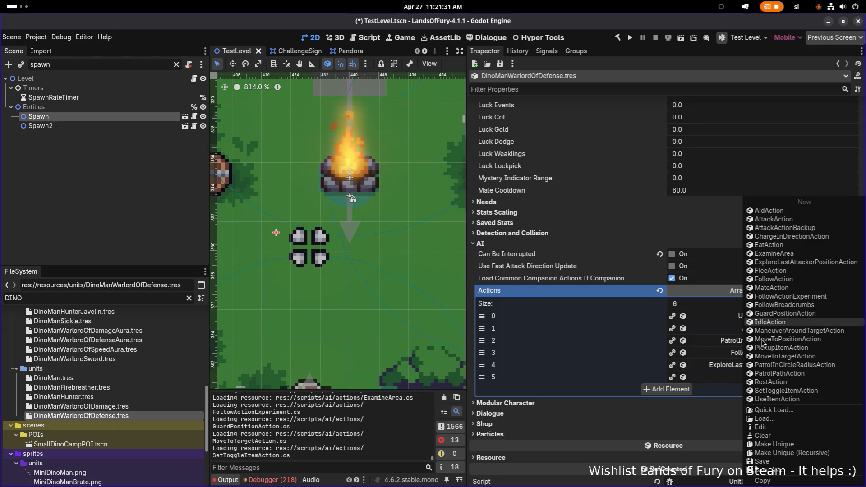
click(792, 453)
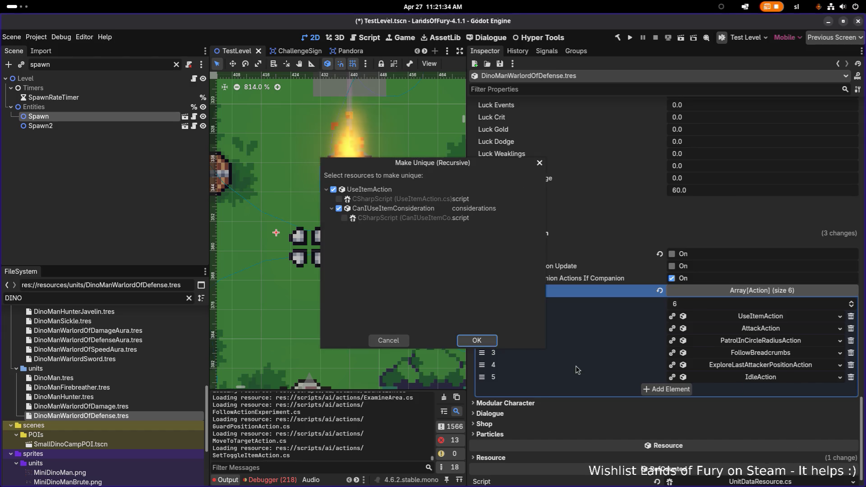
click(475, 339)
right_click(742, 331)
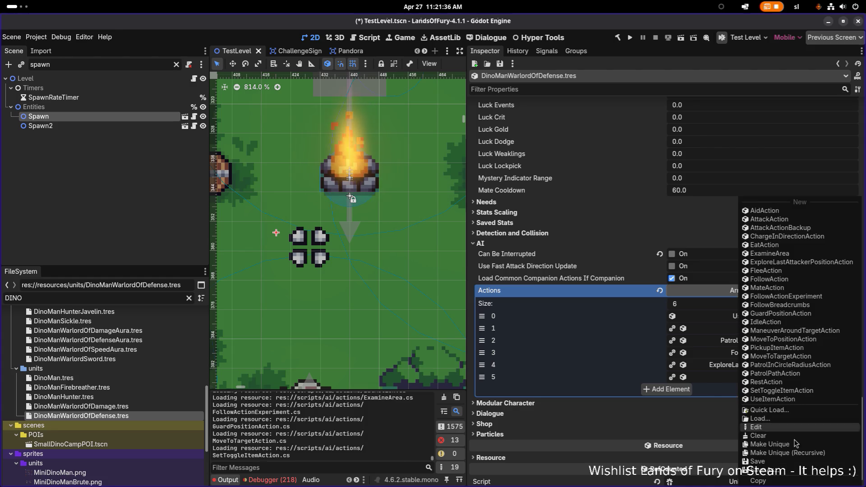
click(798, 453)
click(477, 340)
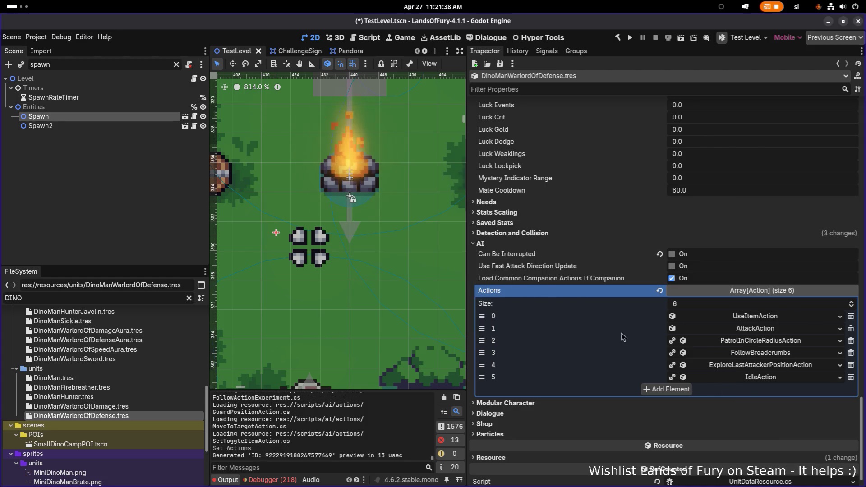
right_click(751, 341)
click(803, 453)
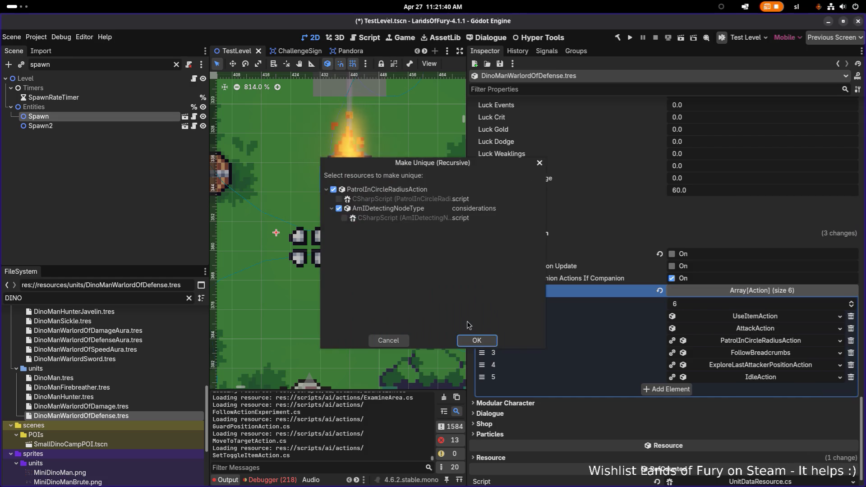
click(485, 341)
Make FollowBreadcrumbs, ExploreLastAttackerPositionAction and IdleAction unique too.
right_click(770, 354)
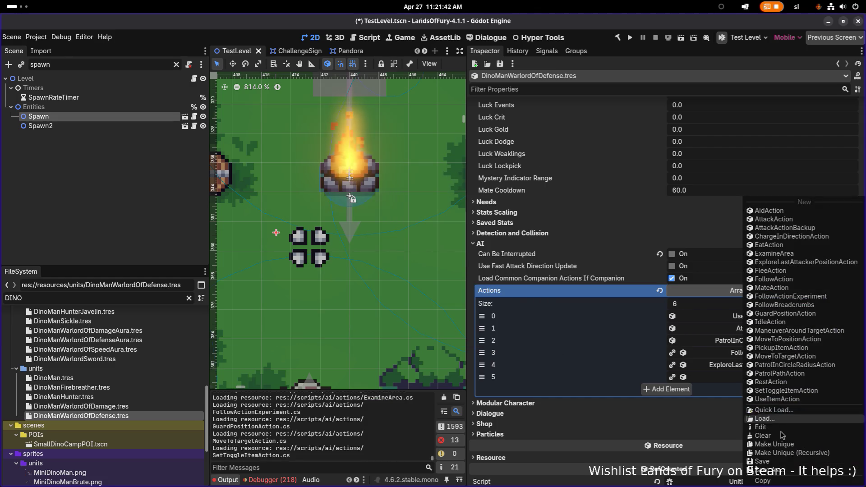
click(803, 452)
click(477, 340)
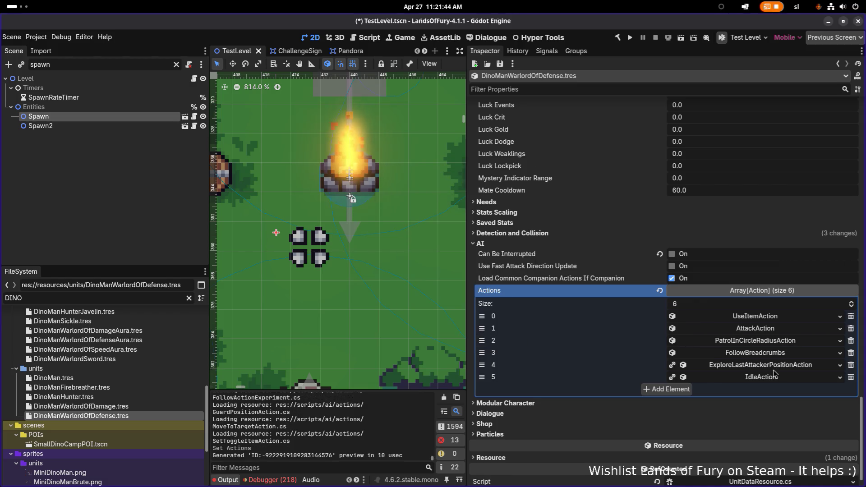
right_click(776, 365)
click(803, 453)
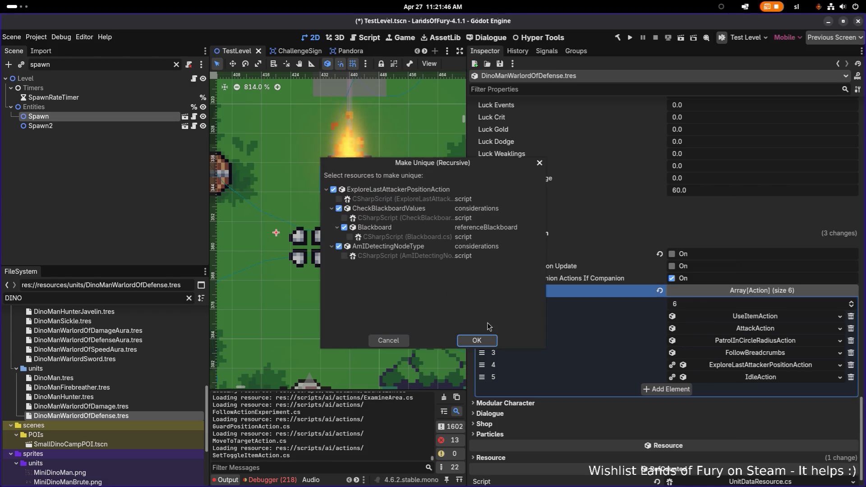
click(476, 340)
right_click(760, 381)
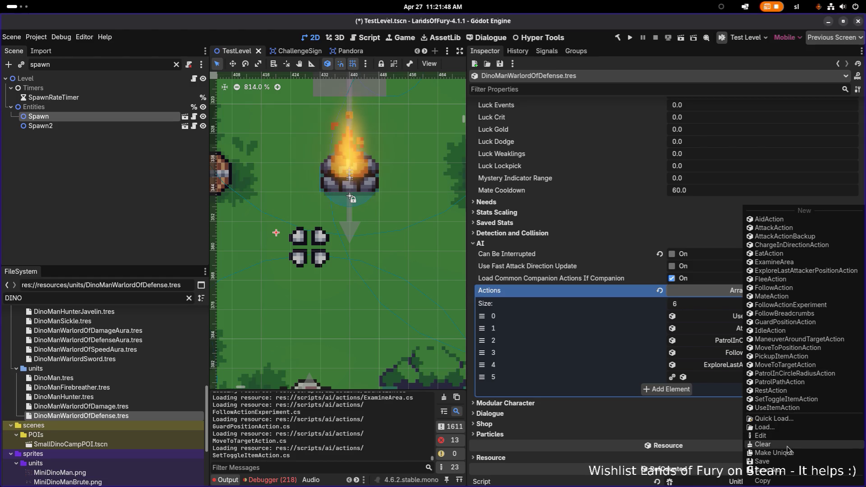
click(802, 444)
scroll(728, 341, down, 1)
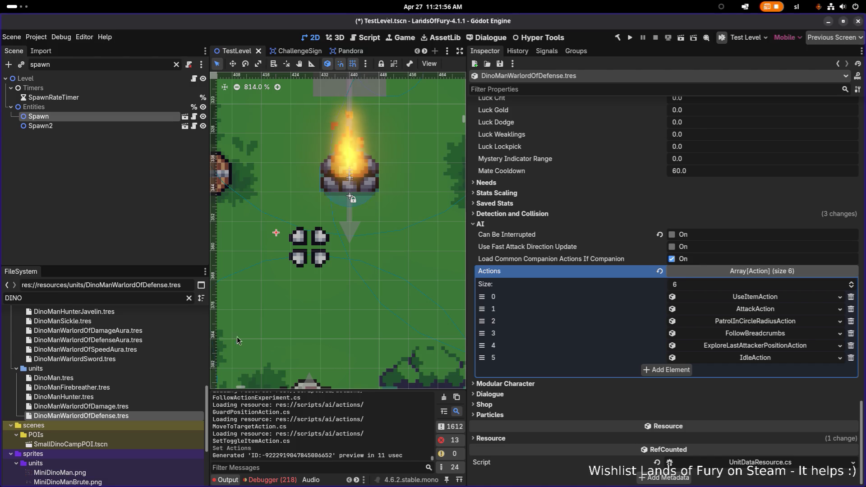
scroll(669, 236, up, 15)
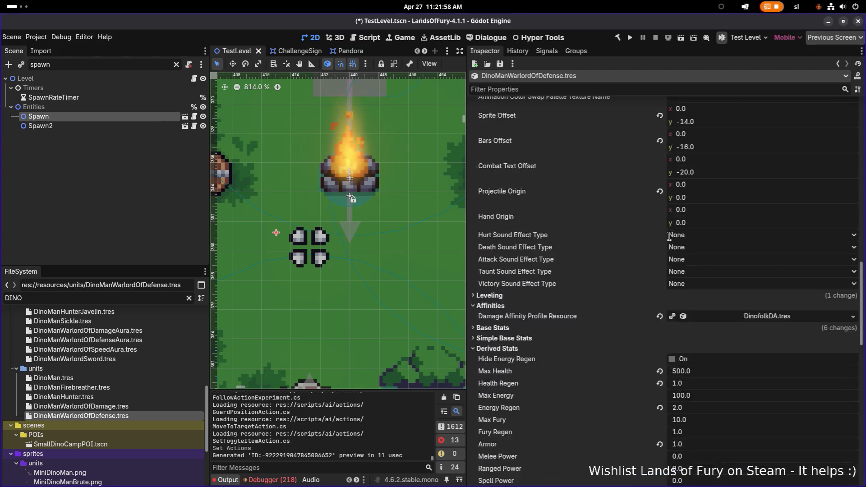
Expand the Inventory Resource and page through its item slots to find item_2.
scroll(730, 263, down, 5)
scroll(735, 263, up, 5)
scroll(739, 261, down, 10)
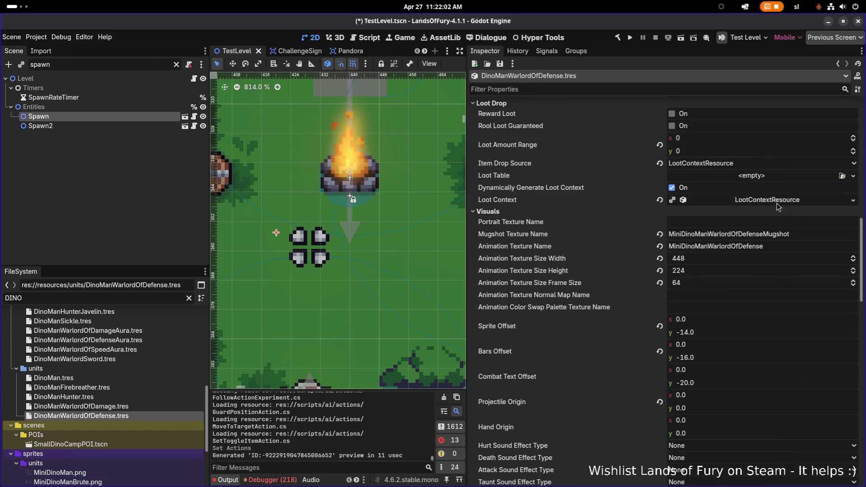
scroll(777, 203, up, 4)
click(768, 283)
scroll(775, 297, down, 5)
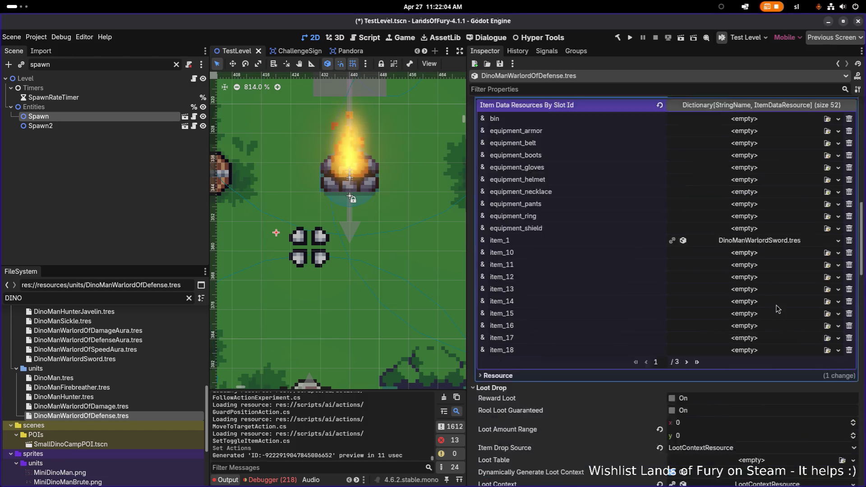
click(687, 315)
scroll(698, 308, up, 4)
scroll(698, 308, up, 2)
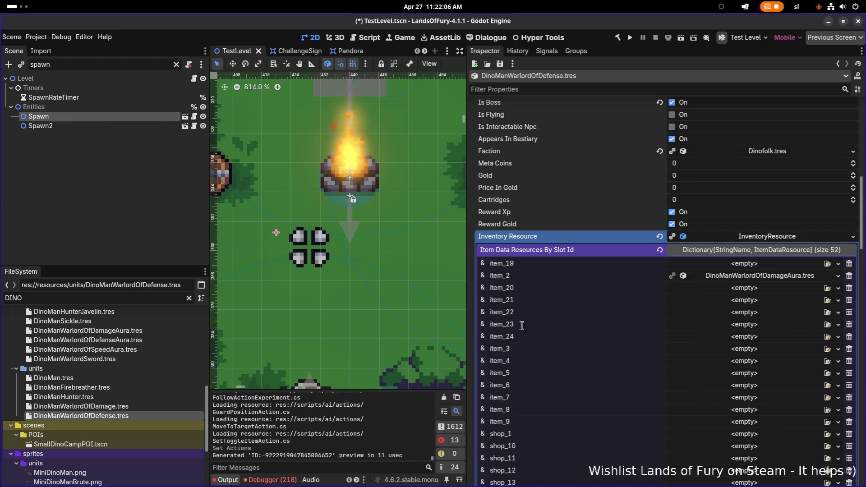
Quick-load DinoManWarlordOfDefenseAura.tres into item_2 and save.
mouse_move(115, 417)
mouse_down()
mouse_move(666, 306)
mouse_move(742, 279)
mouse_up()
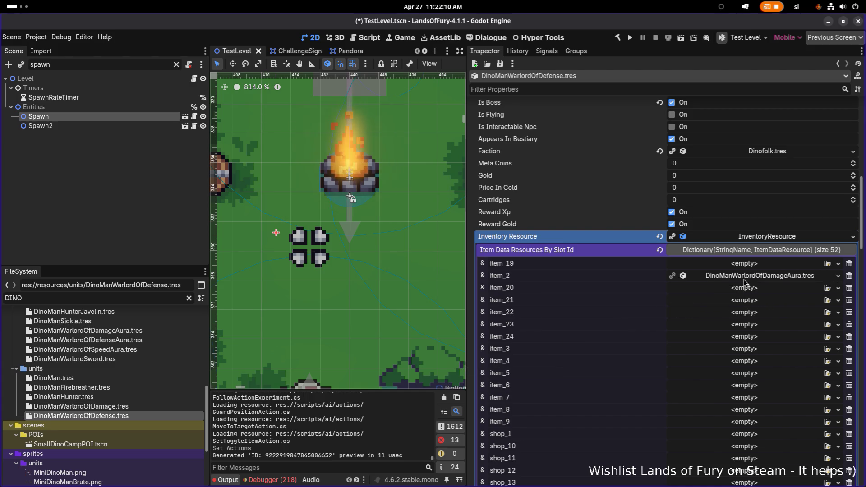
click(837, 275)
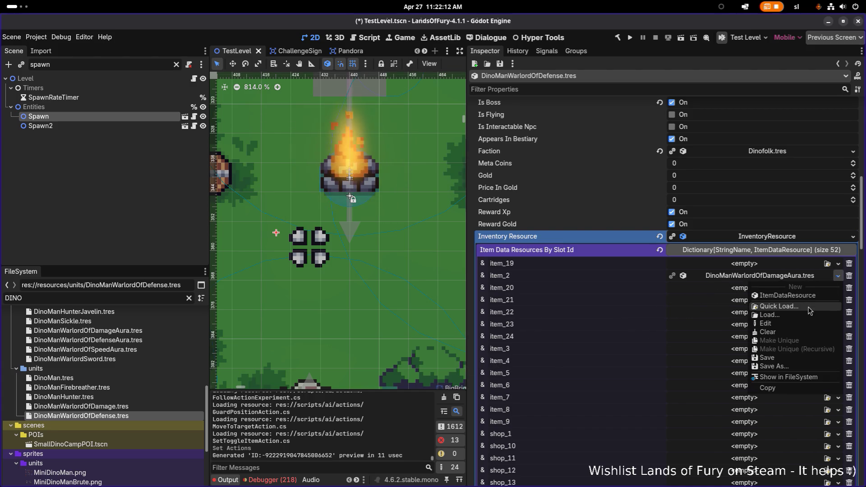
click(801, 307)
text(de)
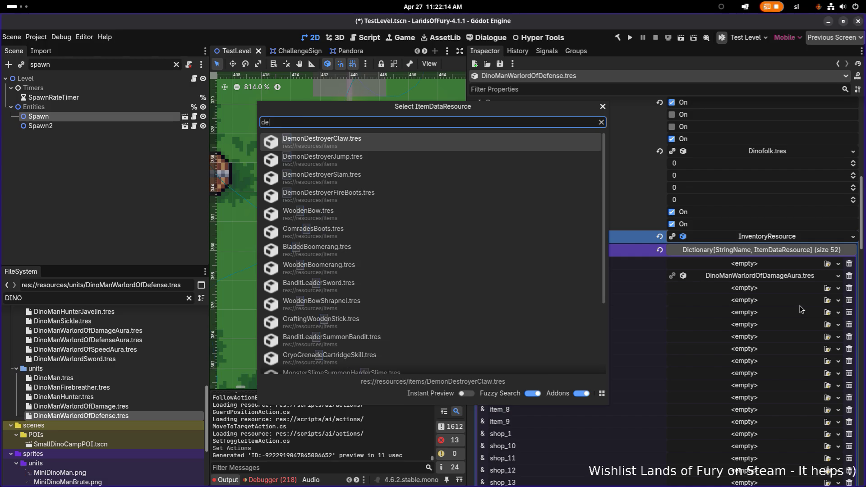
text(fensea)
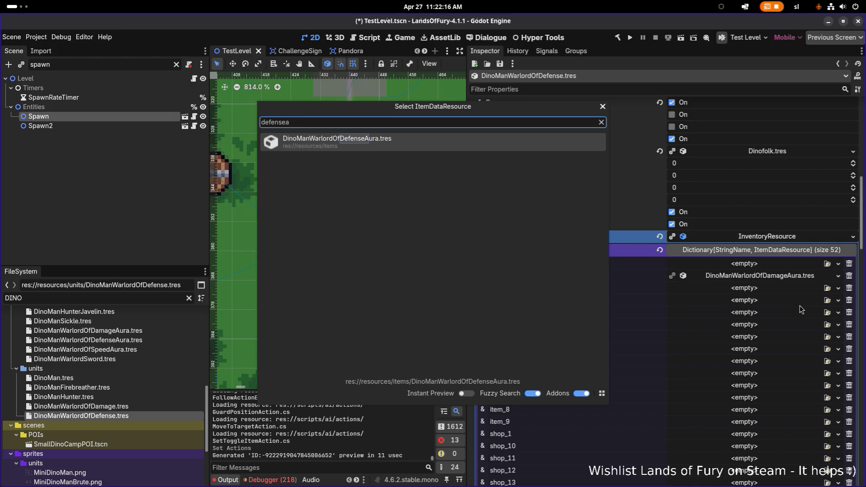
click(521, 147)
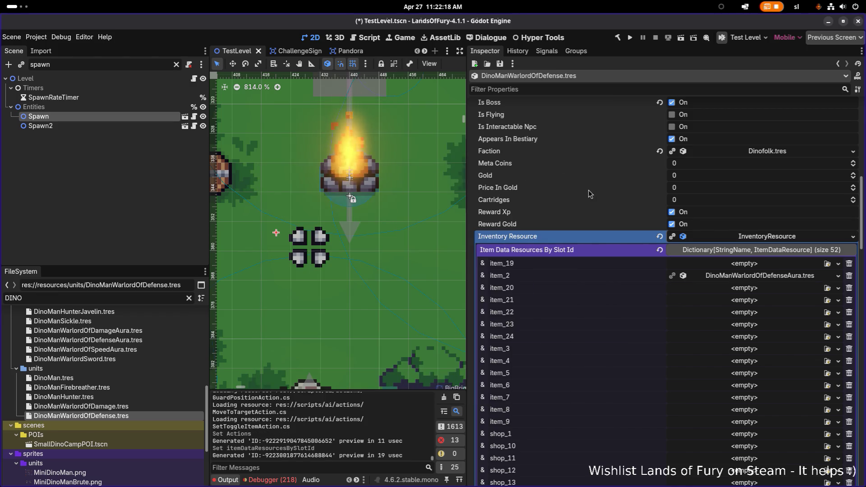
key(ctrl+s)
click(768, 276)
click(784, 278)
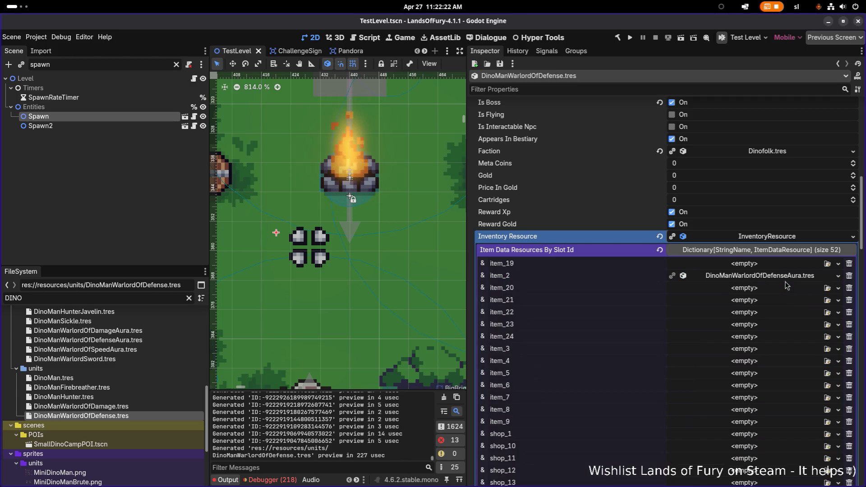
Paste dino_man_warlord_of_defense_aura into the Aura UseItemAction's Item Id and Id.
scroll(769, 293, down, 2)
scroll(769, 294, down, 10)
click(785, 297)
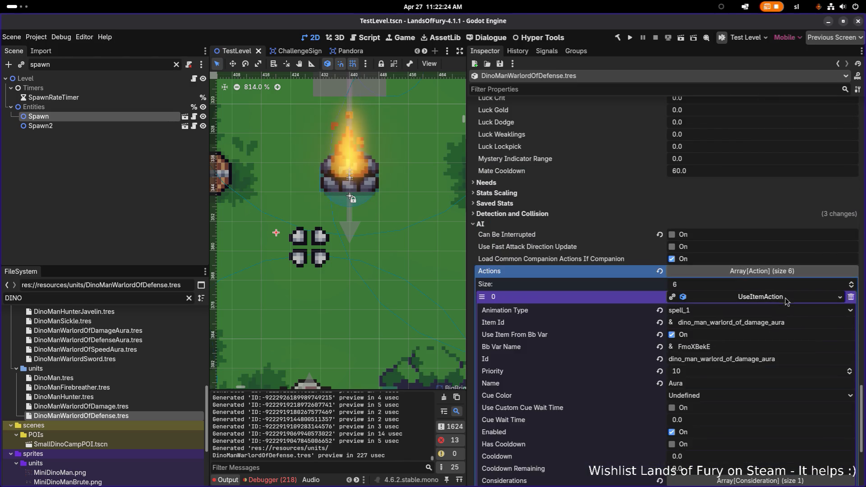
double_click(809, 323)
text(dino_man_warlord_of_defense_aura)
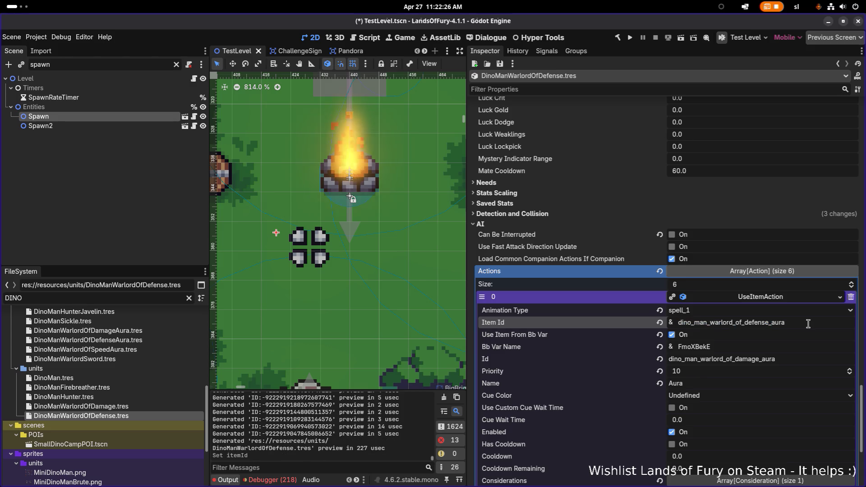
scroll(809, 323, down, 2)
double_click(801, 311)
text(dino_man_warlord_of_defense_aura)
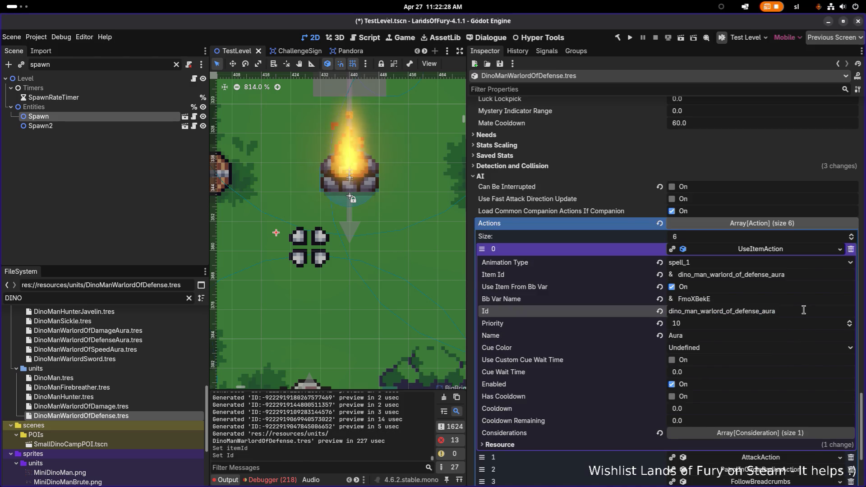
Set the CanIUseItemConsideration Item Id to dino_man_warlord_of_defense_aura and save.
click(788, 432)
click(807, 459)
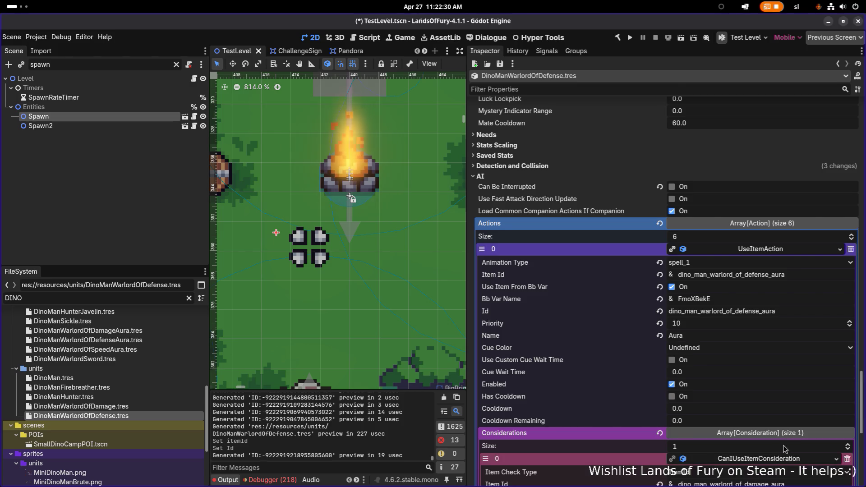
scroll(784, 448, down, 4)
double_click(800, 389)
text(dino_man_warlord_of_defense_aura)
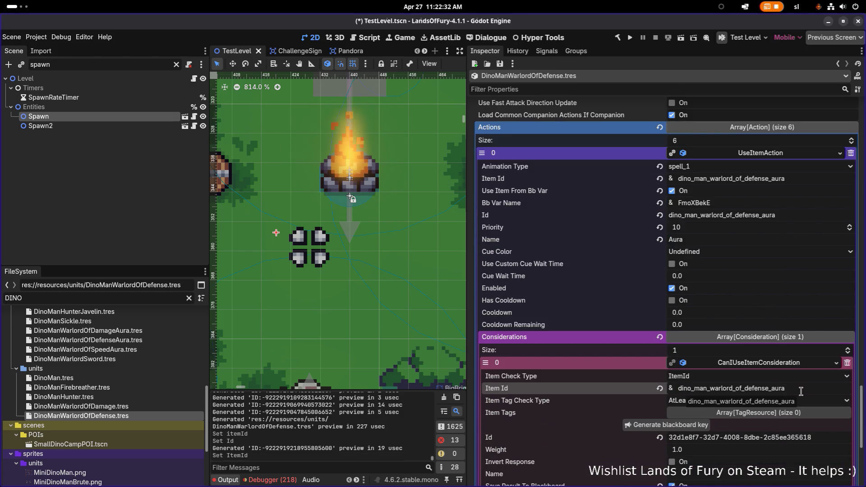
key(ctrl+s)
Expand the AttackAction entry to inspect it, then save the scene.
scroll(716, 328, down, 6)
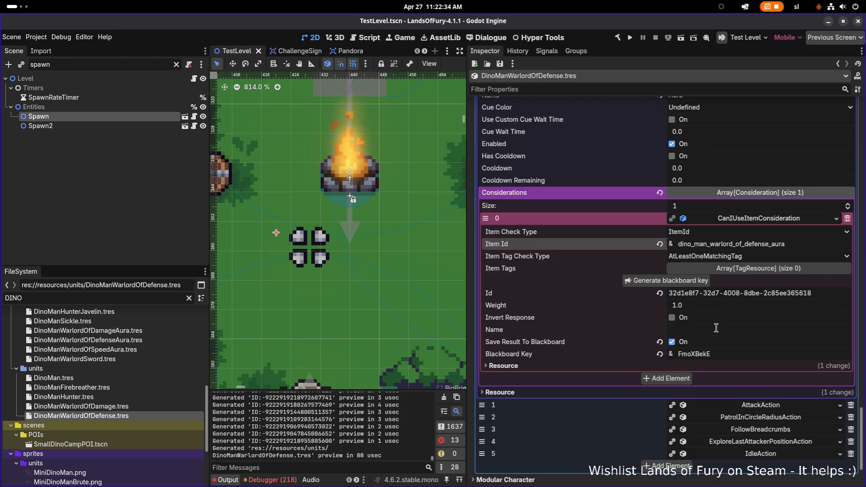
scroll(730, 320, down, 4)
click(782, 311)
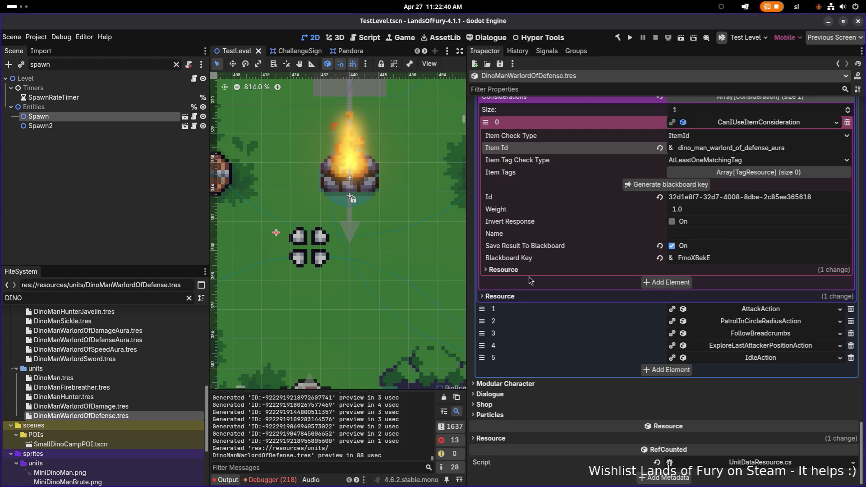
scroll(532, 280, up, 2)
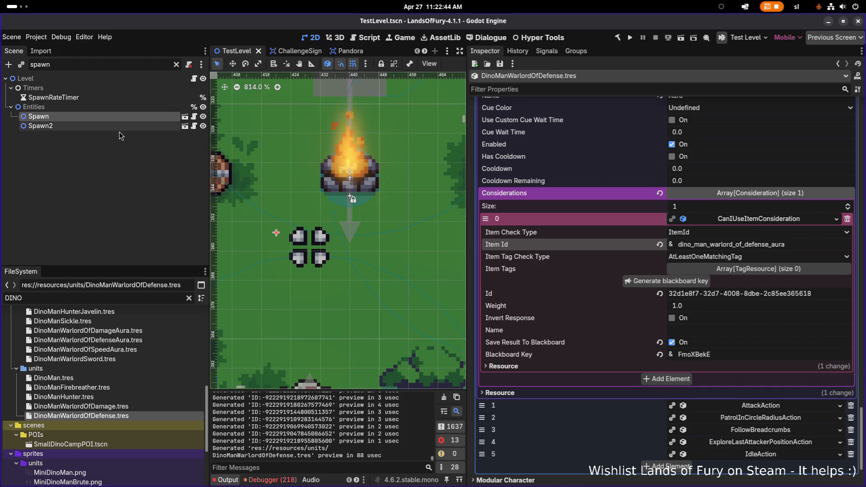
key(ctrl+s)
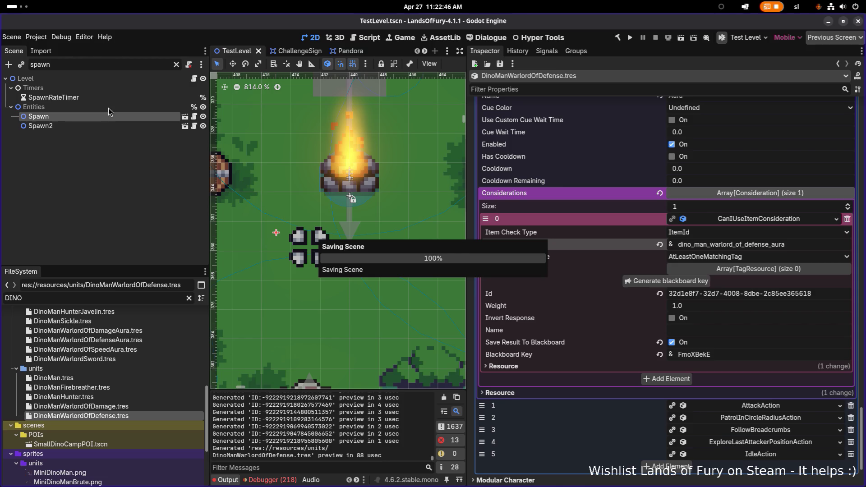
Set the Spawn node's Unit Id to dino_man_warlord_of_defense, save TestLevel, and run the project.
click(96, 118)
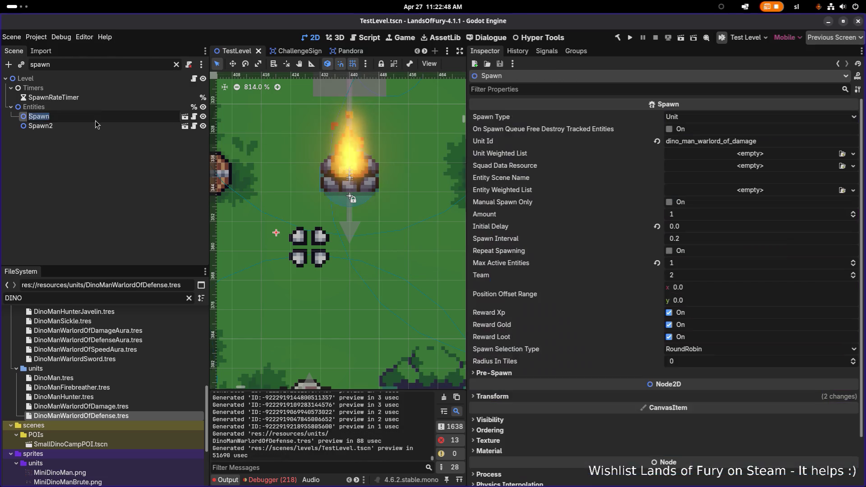
click(98, 127)
click(112, 116)
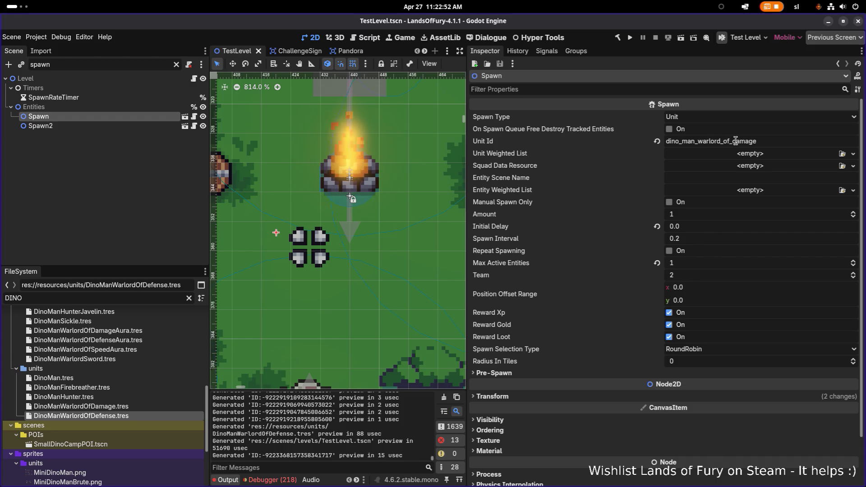
drag(736, 141, 831, 144)
text(efense)
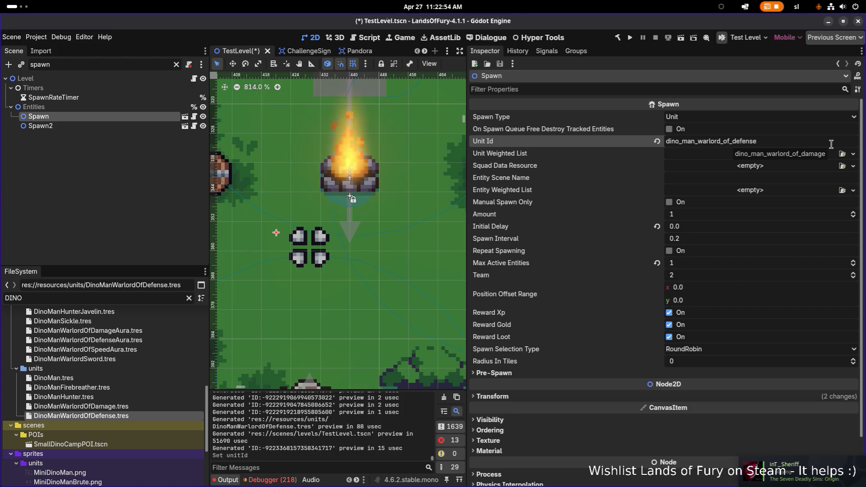
key(ctrl+s)
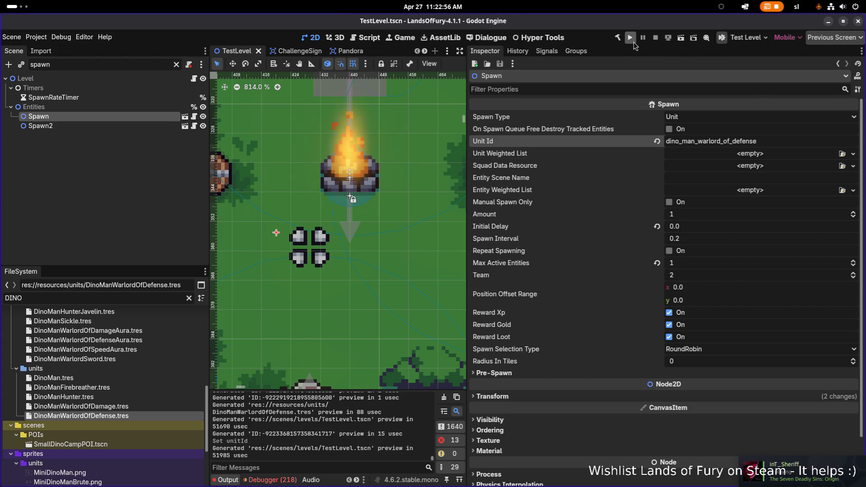
click(633, 42)
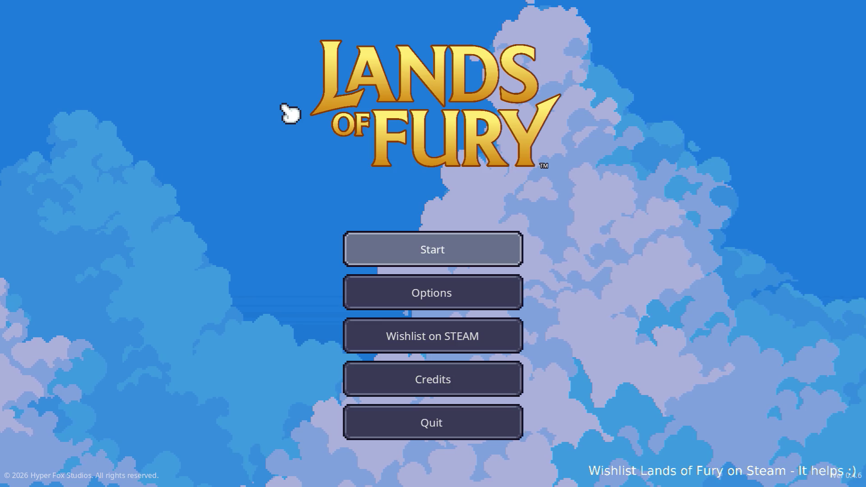
Start a game from the main menu and walk the player north toward the campfire.
key(Return)
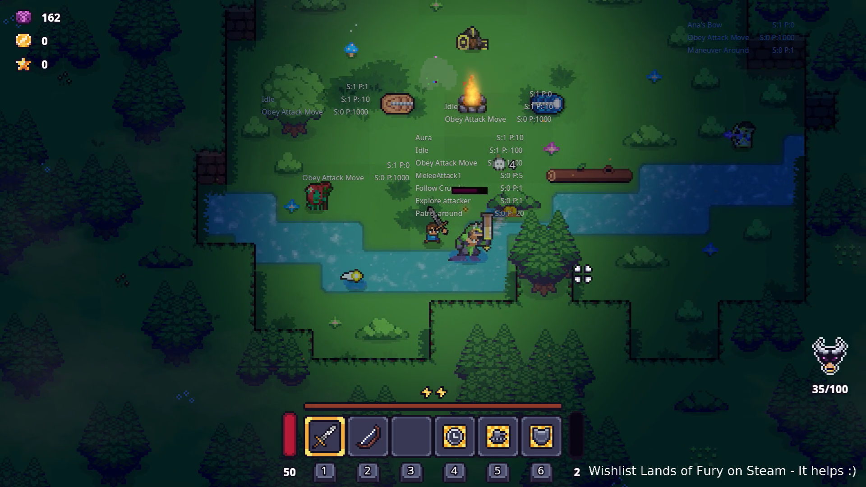
key(w)
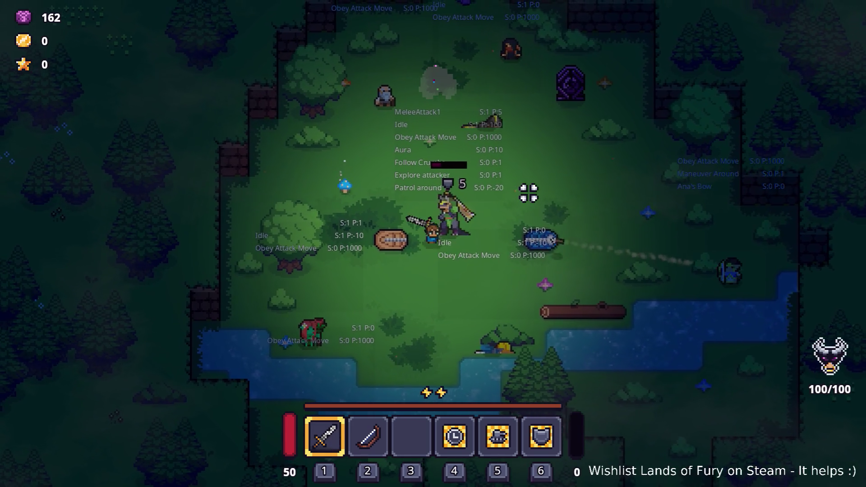
Dash and walk around the warlord to watch its aura, then pause and quit the game.
key(a)
key(space)
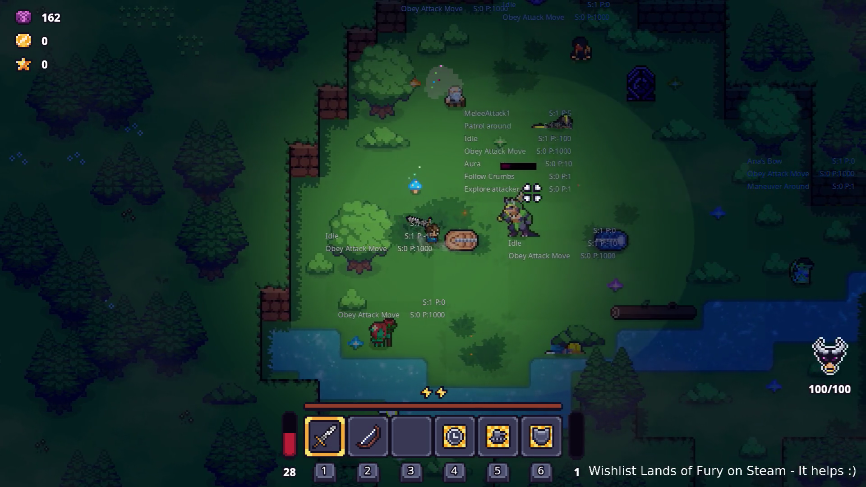
key(d)
key(s)
key(a)
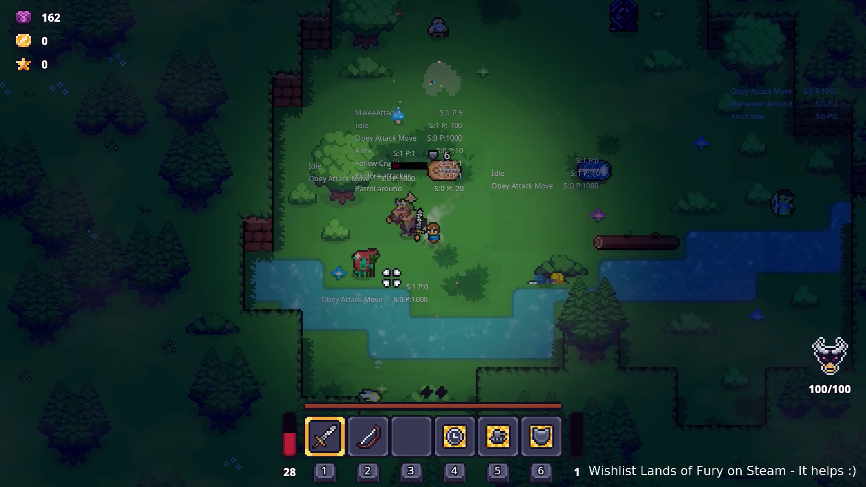
key(s)
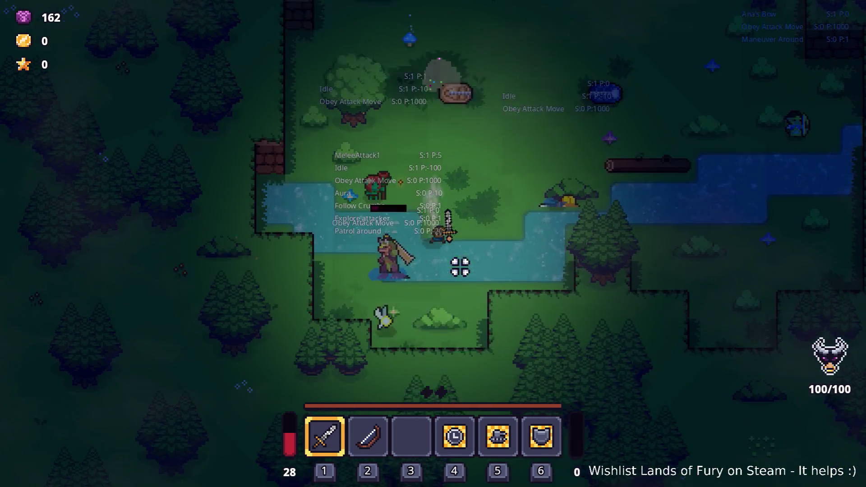
key(Escape)
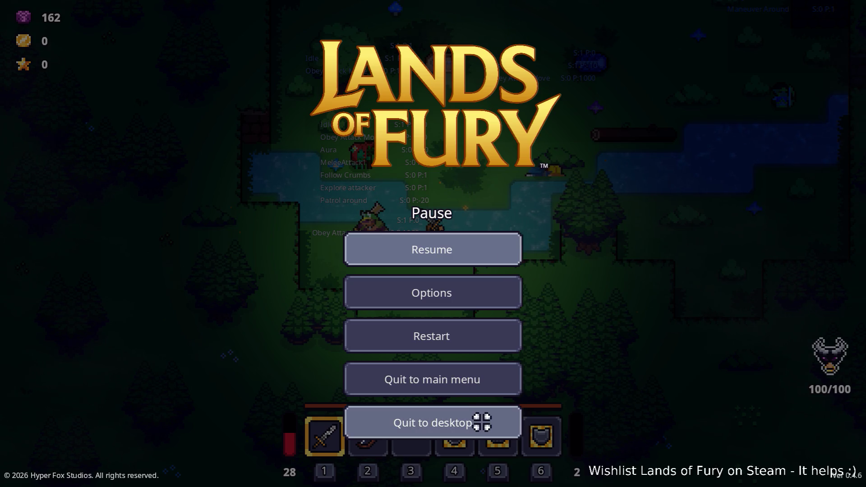
click(481, 421)
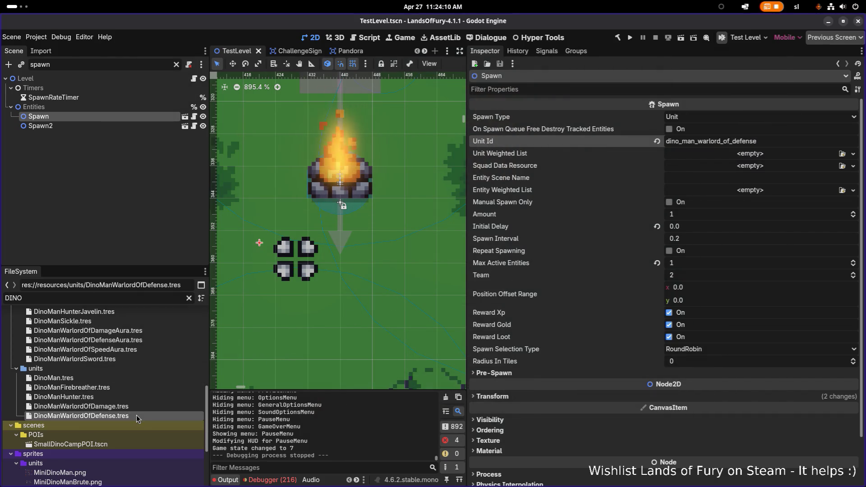
Open DinoManWarlordOfDefenseAura.tres and expand its first effect, the flat SlashDamageResistance 10.0 modifier.
click(141, 340)
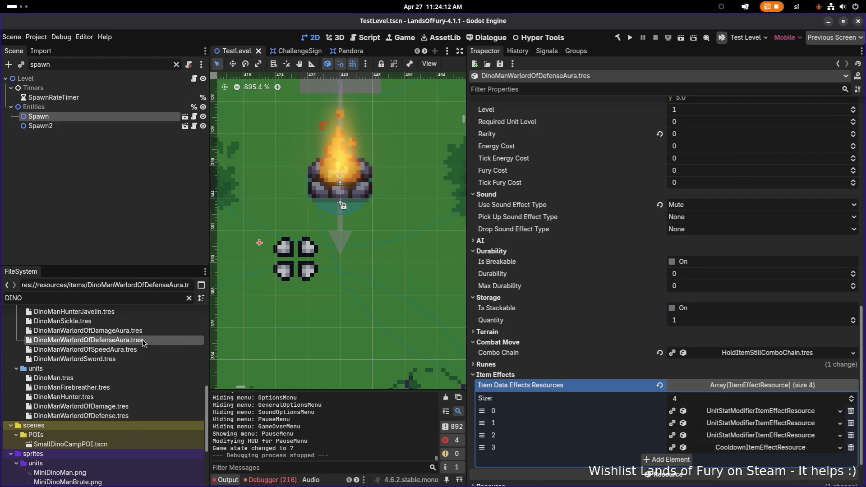
scroll(586, 325, down, 1)
click(743, 364)
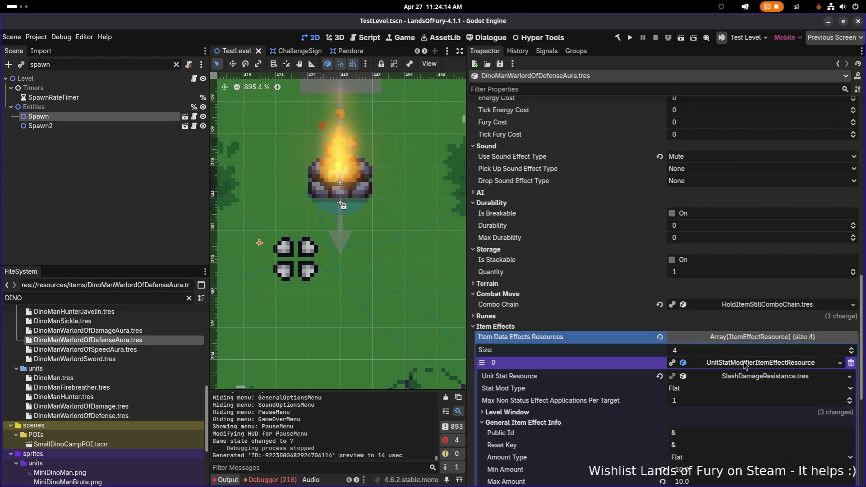
scroll(744, 365, down, 2)
scroll(745, 365, down, 2)
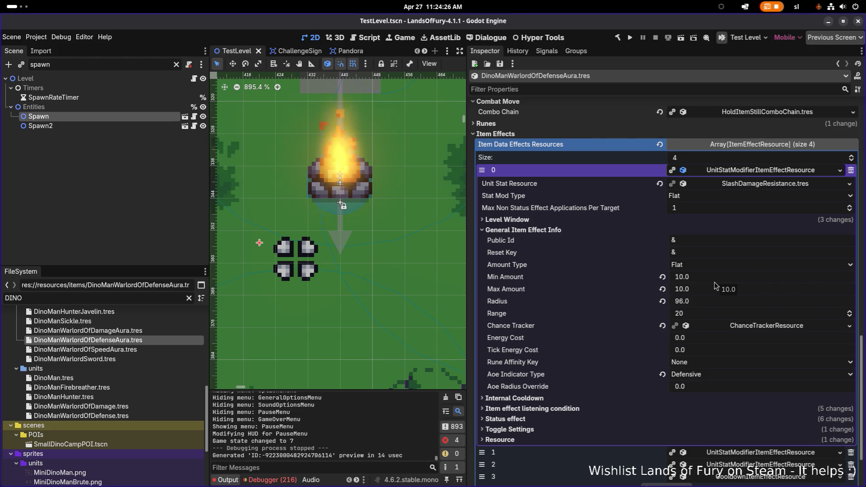
scroll(715, 286, down, 2)
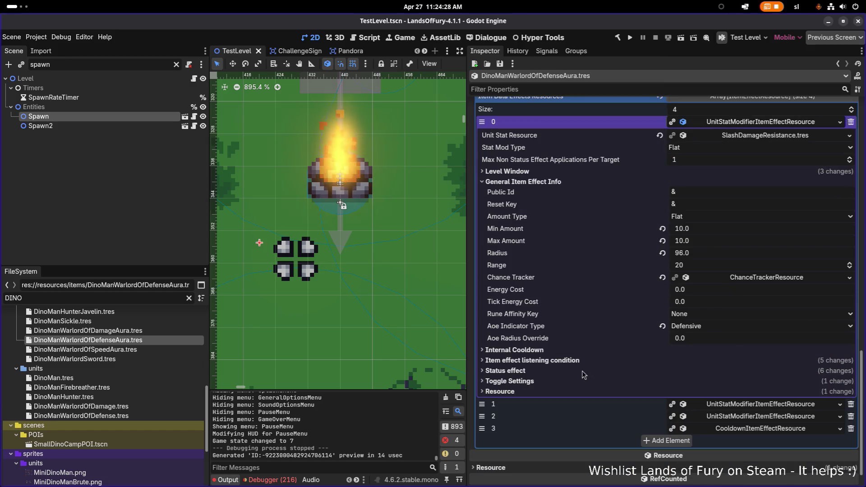
Expand the first effect's Status effect and Level Window settings.
click(545, 371)
scroll(561, 371, down, 4)
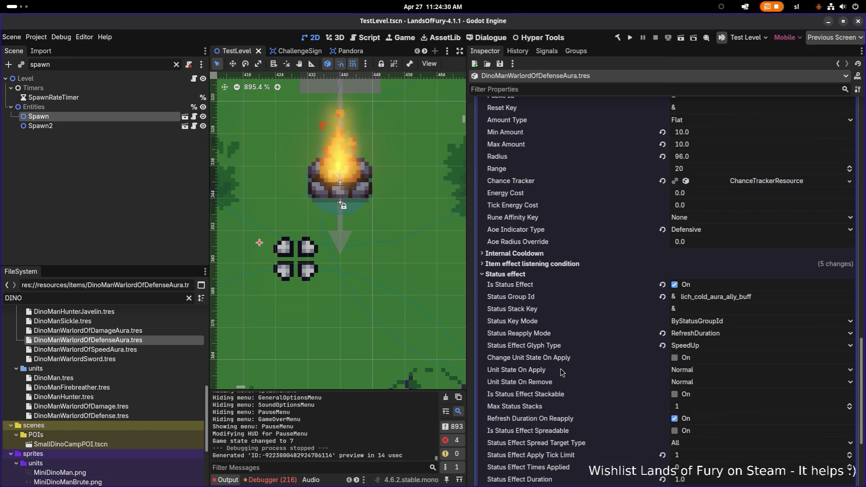
scroll(561, 371, up, 6)
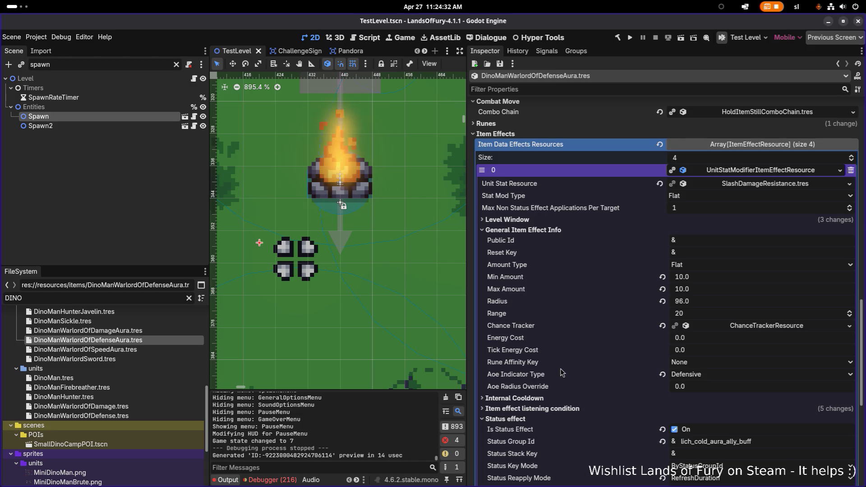
scroll(561, 371, down, 6)
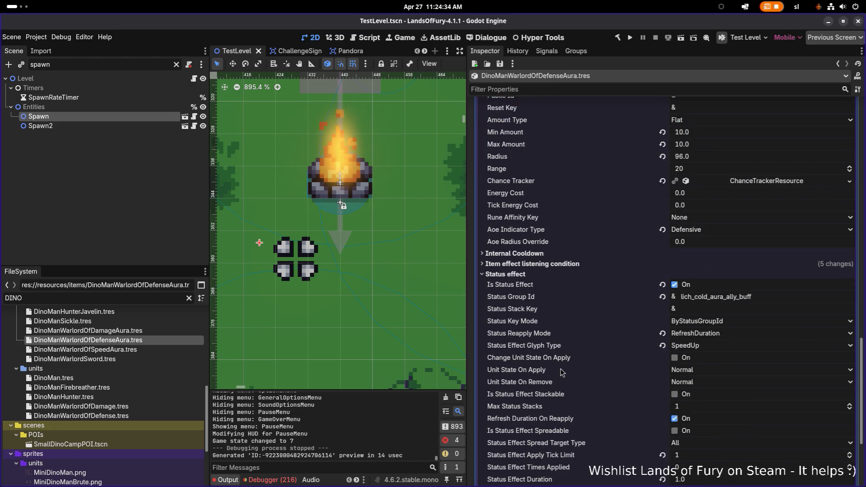
scroll(561, 372, up, 2)
scroll(569, 366, down, 2)
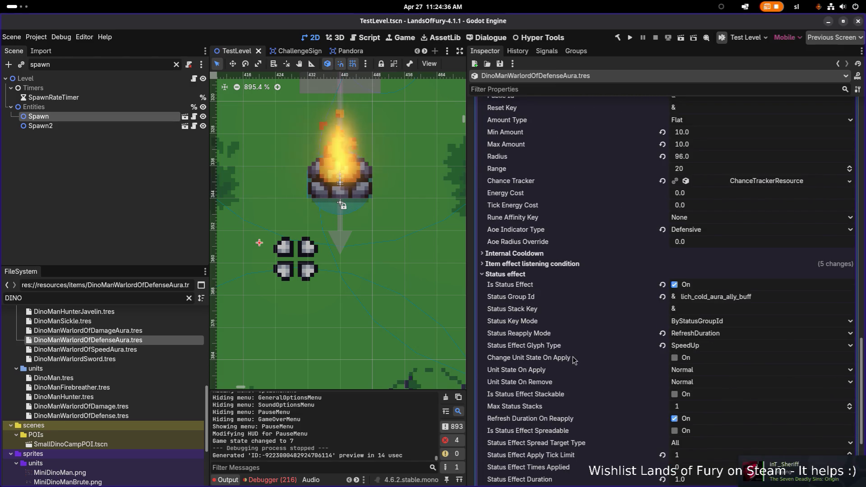
scroll(639, 325, down, 2)
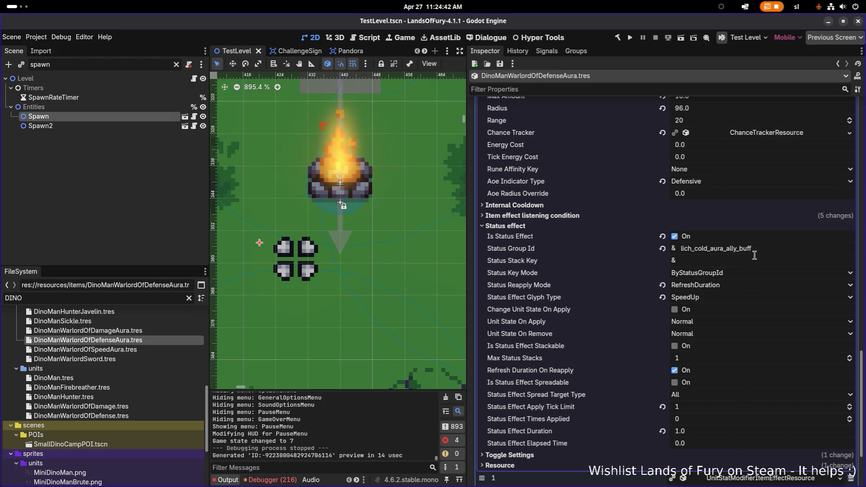
scroll(558, 275, up, 10)
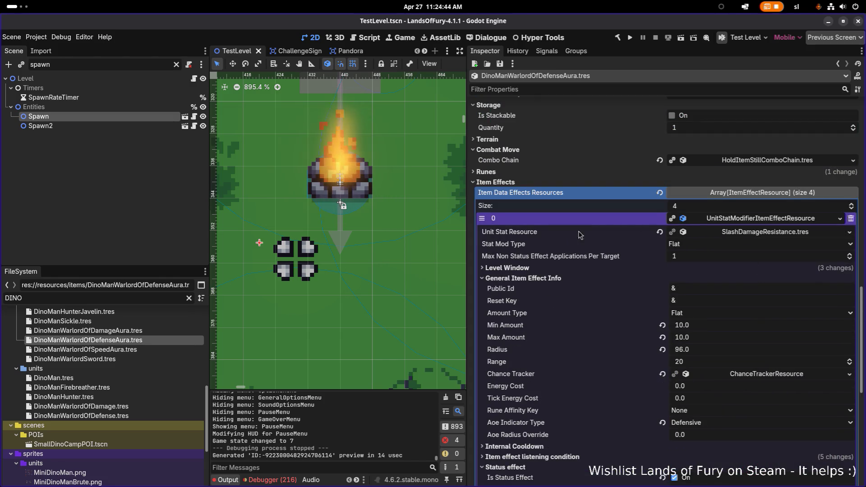
click(519, 268)
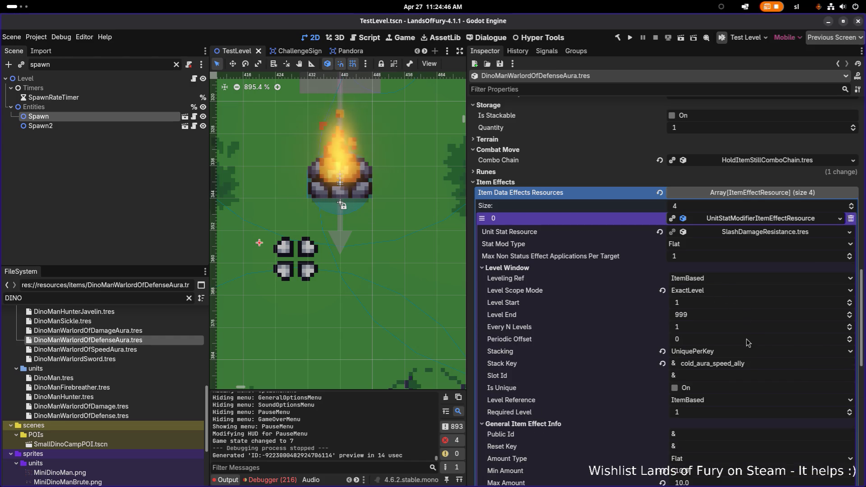
Set both Stack Key and Status Group Id to slash_resistance.
click(758, 365)
key(ctrl+a)
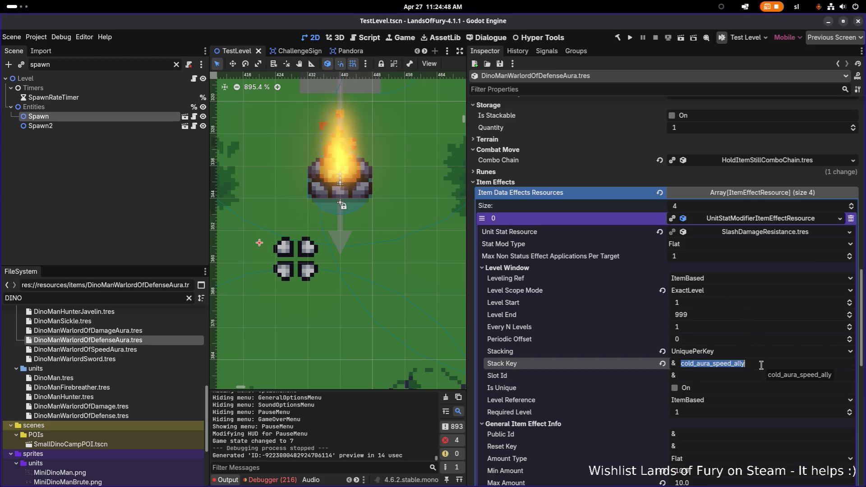
text(slash_resis)
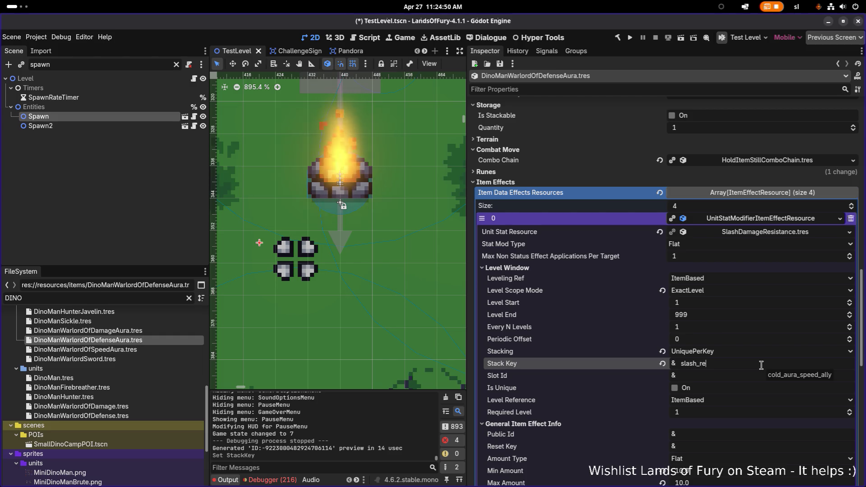
text(tance)
key(Return)
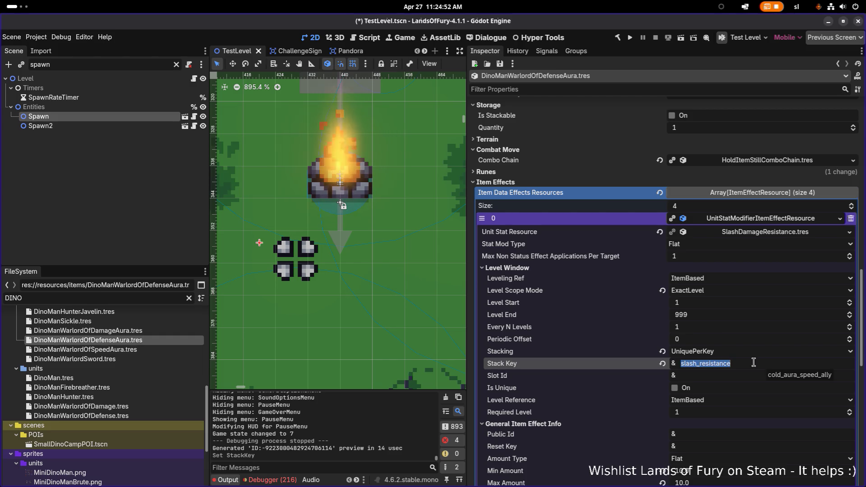
scroll(762, 372, down, 3)
scroll(762, 373, down, 3)
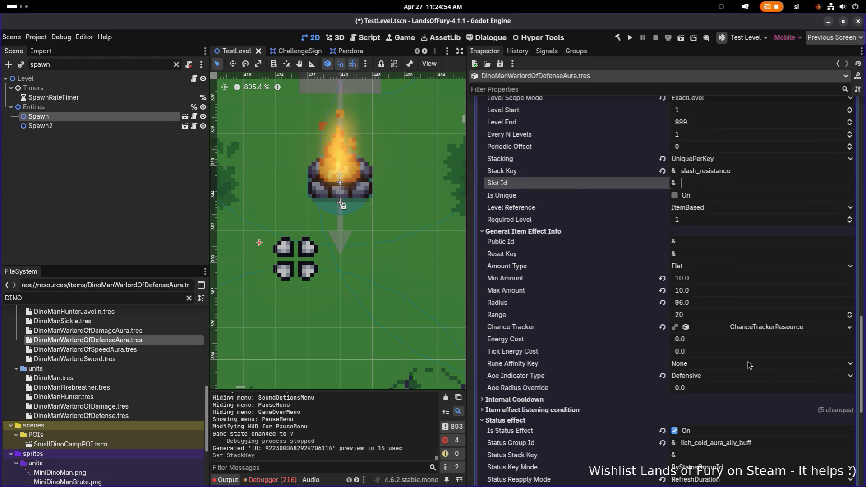
scroll(757, 343, down, 3)
double_click(780, 347)
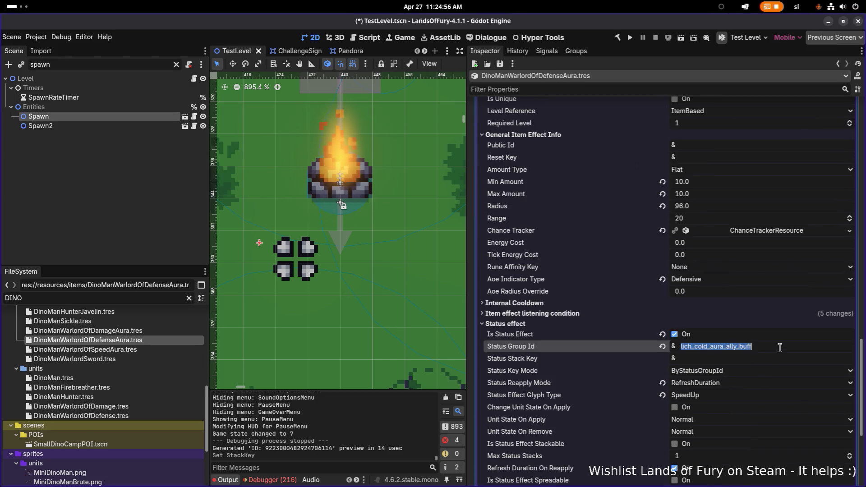
text(slash_resistance)
key(Return)
Choose PowerUp as the status effect glyph and save.
scroll(779, 348, down, 3)
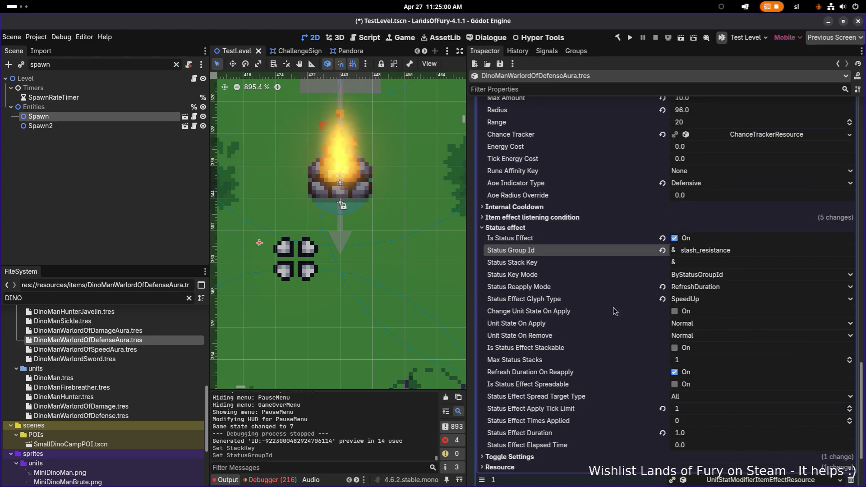
click(688, 300)
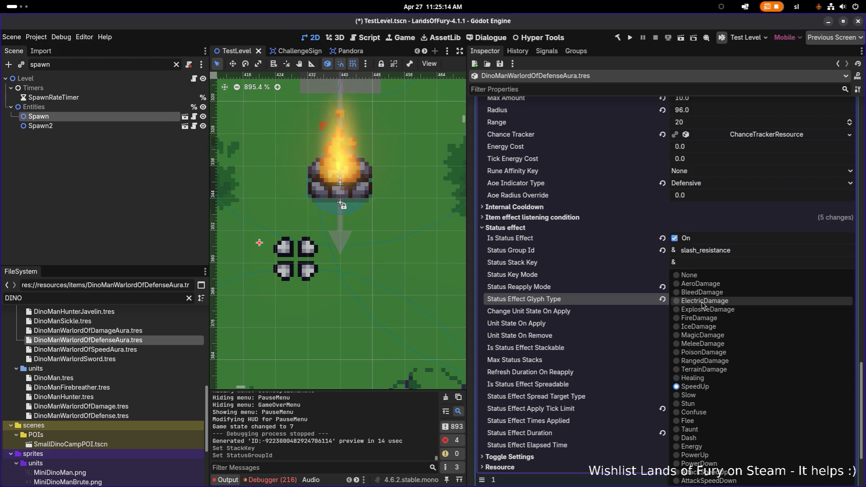
click(716, 453)
key(ctrl+s)
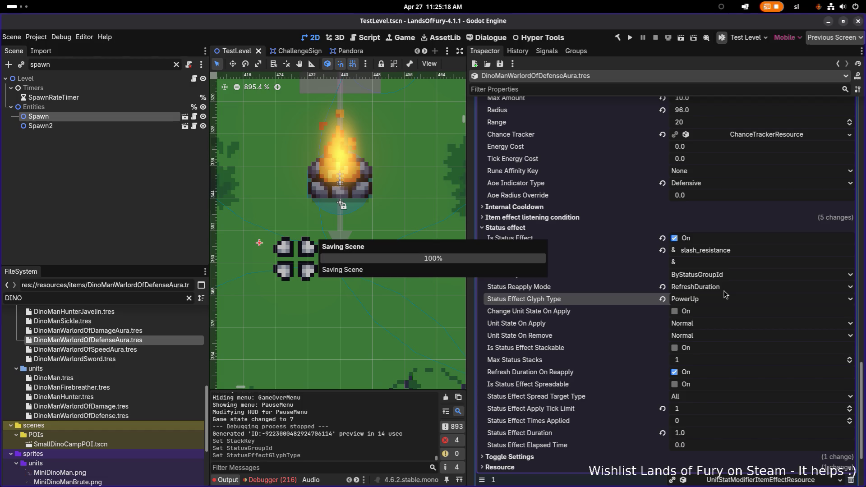
scroll(724, 294, up, 10)
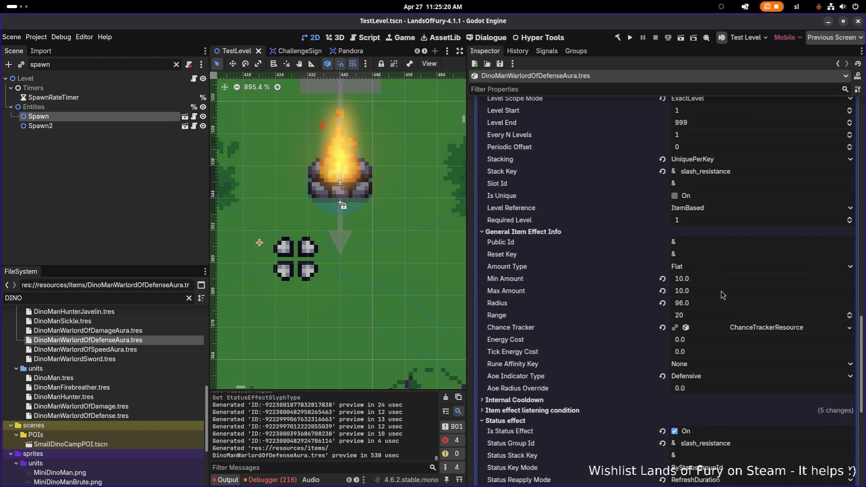
Expand the second effect, the BluntDamageResistance 10.0 modifier, and its Internal Cooldown section.
scroll(721, 294, down, 10)
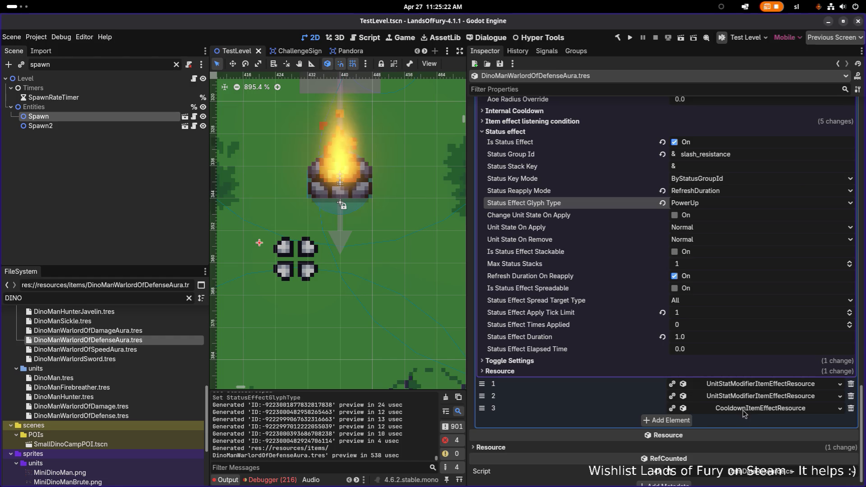
click(751, 384)
scroll(751, 387, down, 5)
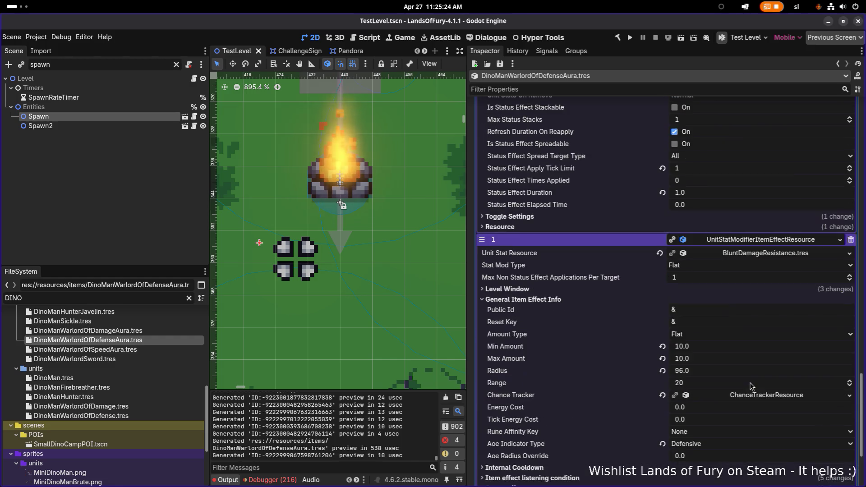
scroll(740, 336, down, 3)
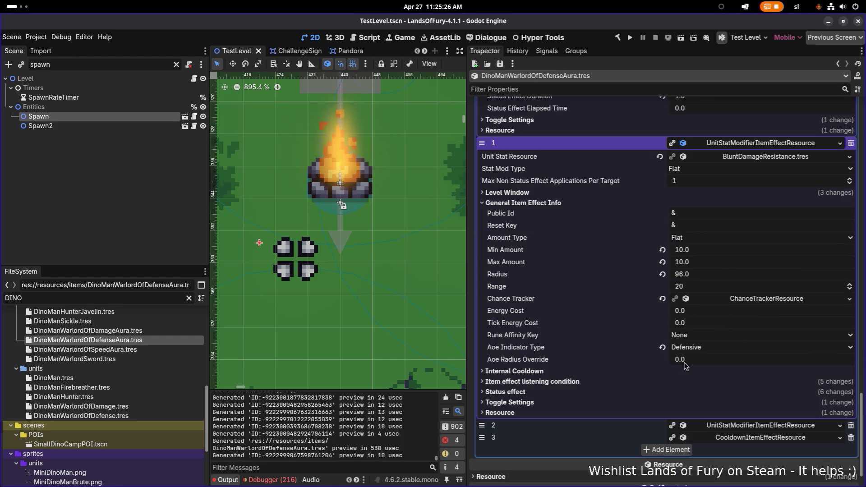
click(595, 371)
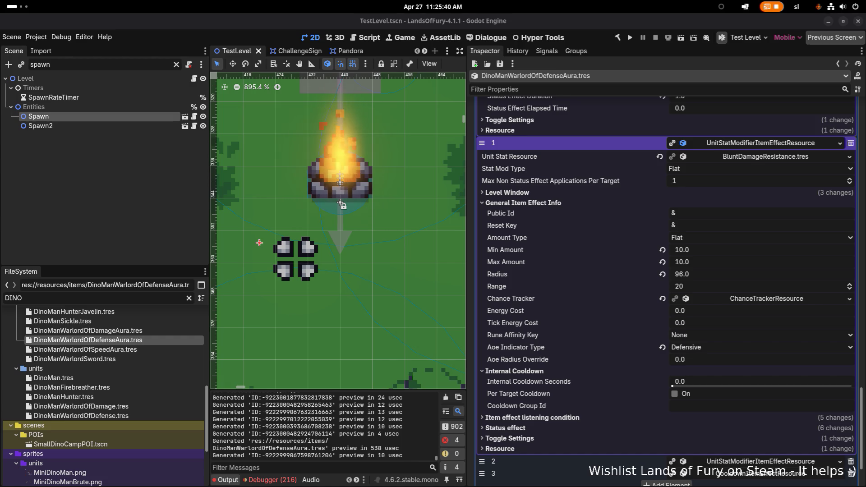
key(XF86AudioRaiseVolume)
key(XF86AudioRaiseVolume)
key(XF86AudioRaiseVolume)
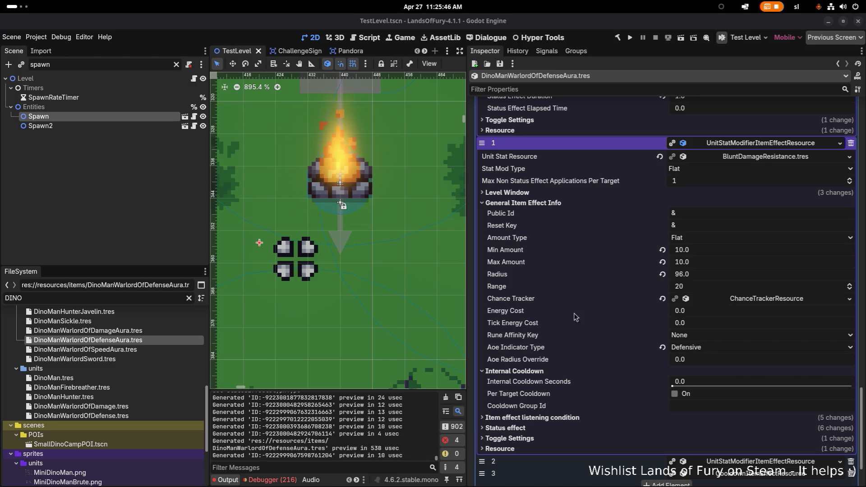
scroll(661, 344, down, 3)
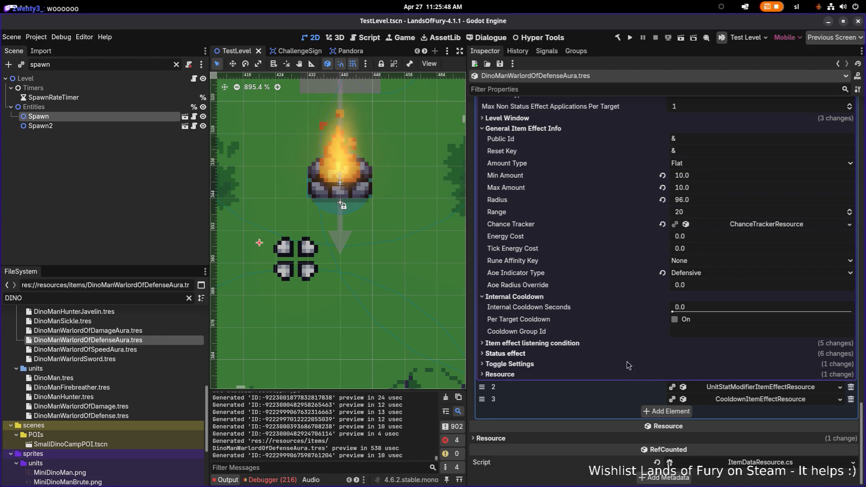
key(XF86AudioRaiseVolume)
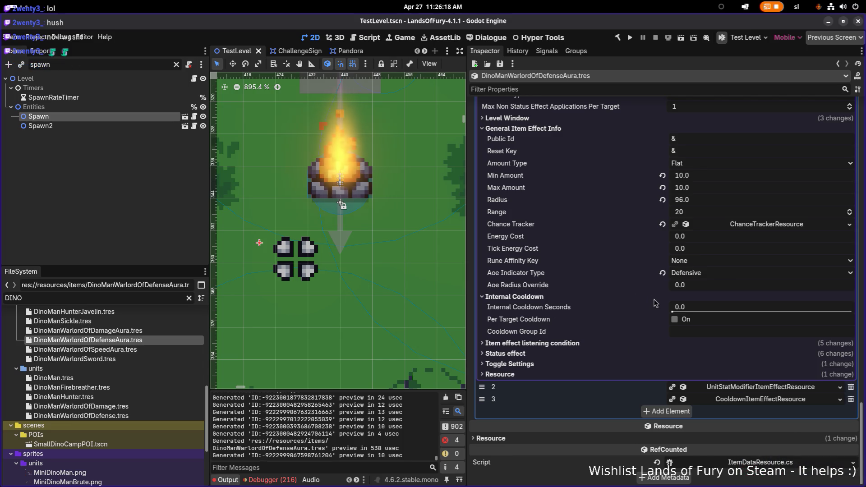
scroll(736, 268, up, 4)
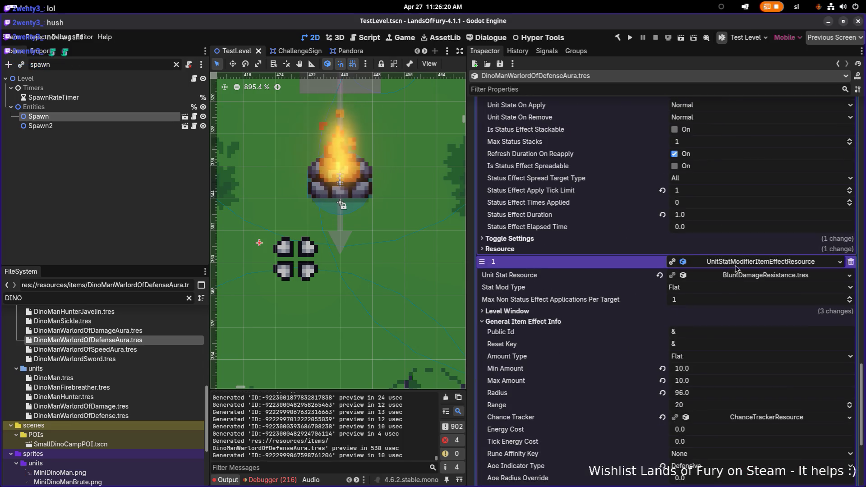
scroll(710, 238, up, 3)
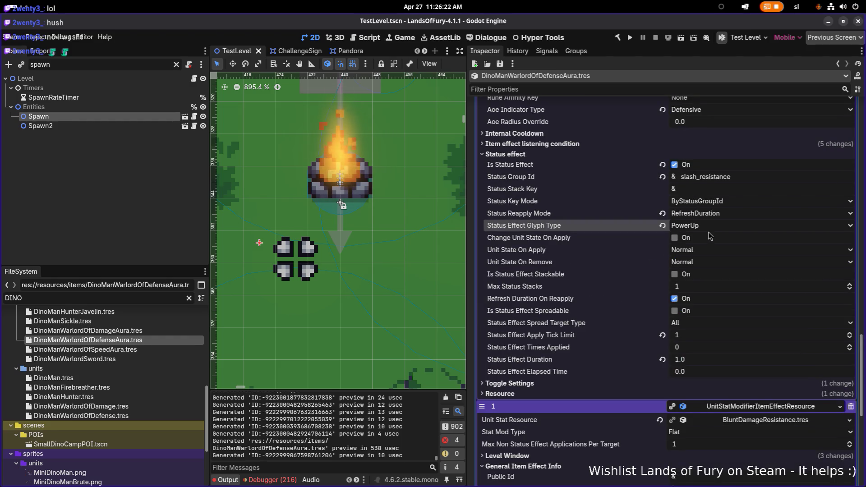
scroll(650, 212, down, 7)
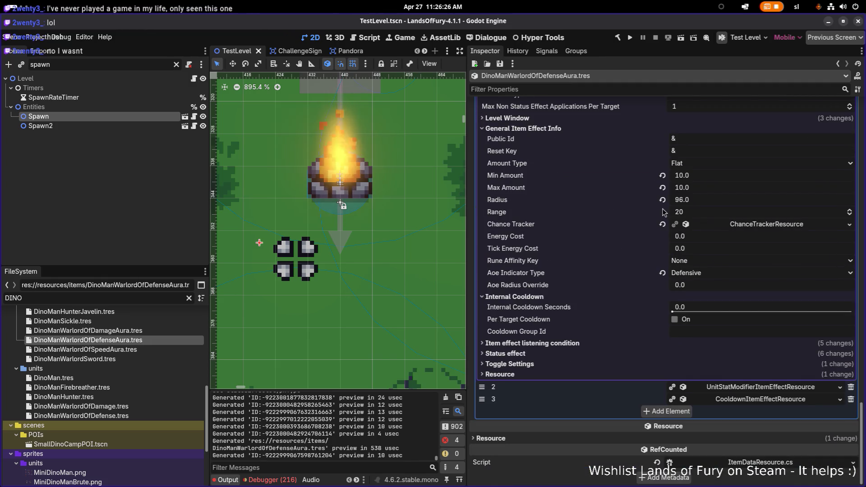
scroll(644, 270, up, 2)
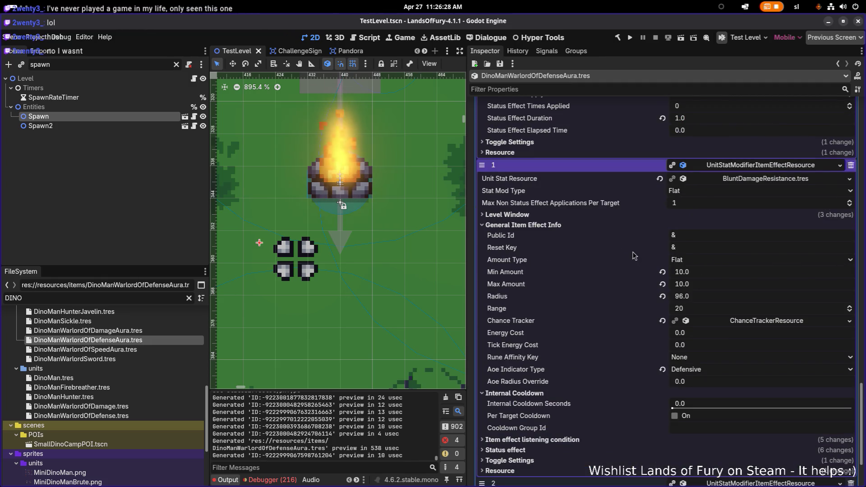
scroll(634, 255, up, 6)
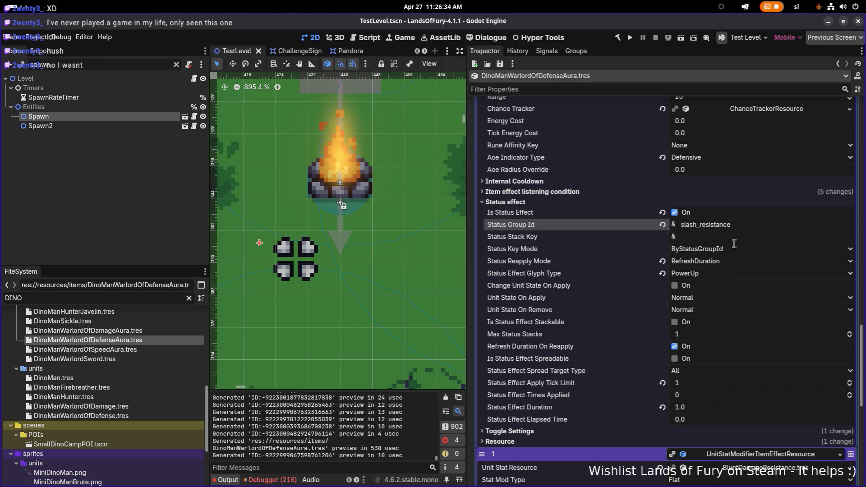
Copy the slash_resistance stack key from the first effect and expand the blunt effect's Level Window.
double_click(742, 228)
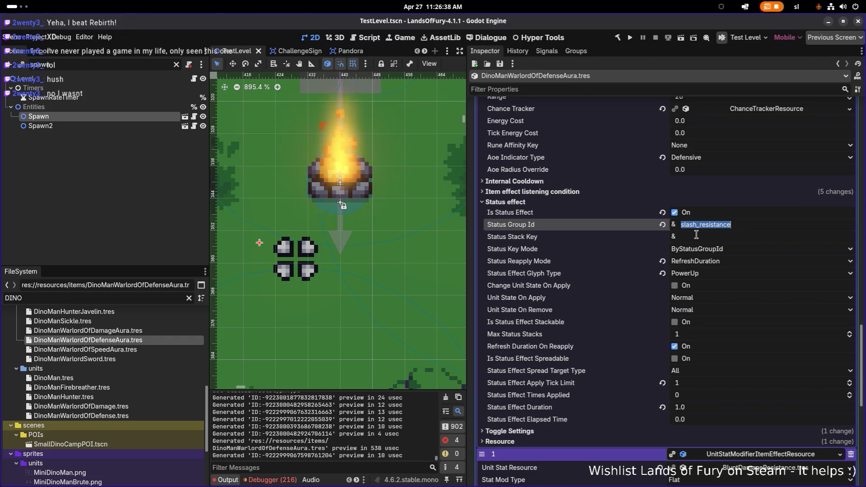
scroll(703, 239, up, 2)
scroll(696, 234, up, 3)
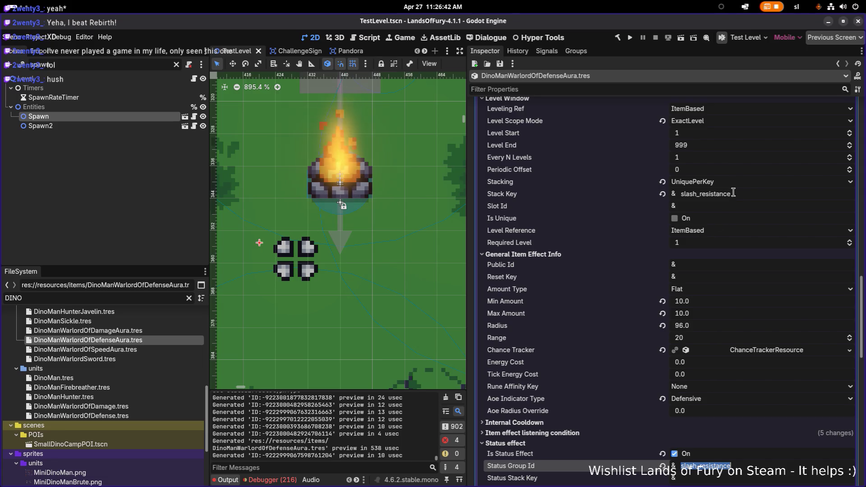
double_click(748, 192)
key(ctrl+c)
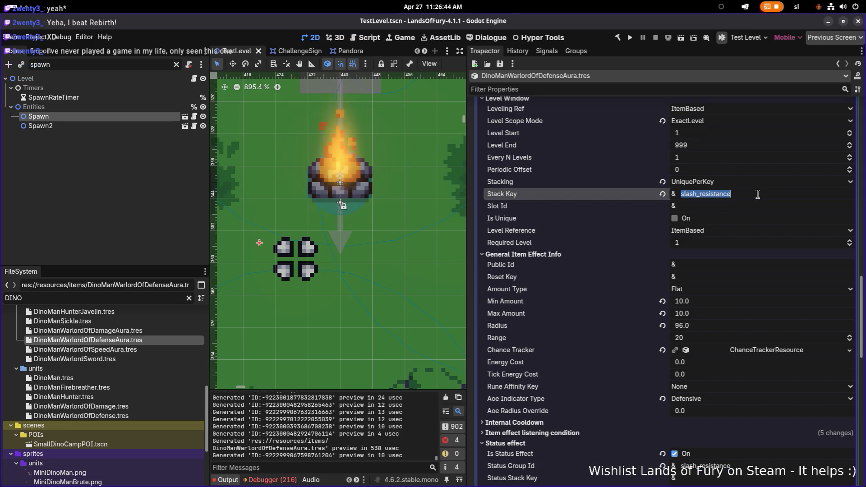
scroll(757, 203, down, 15)
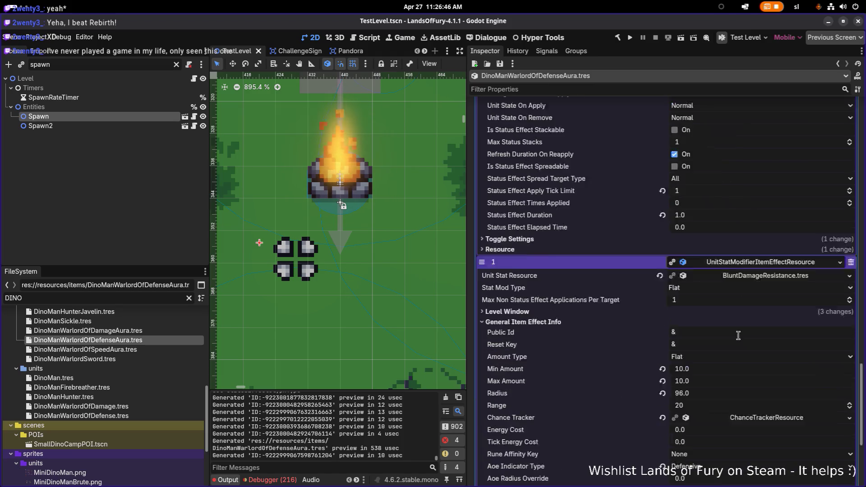
scroll(728, 301, up, 1)
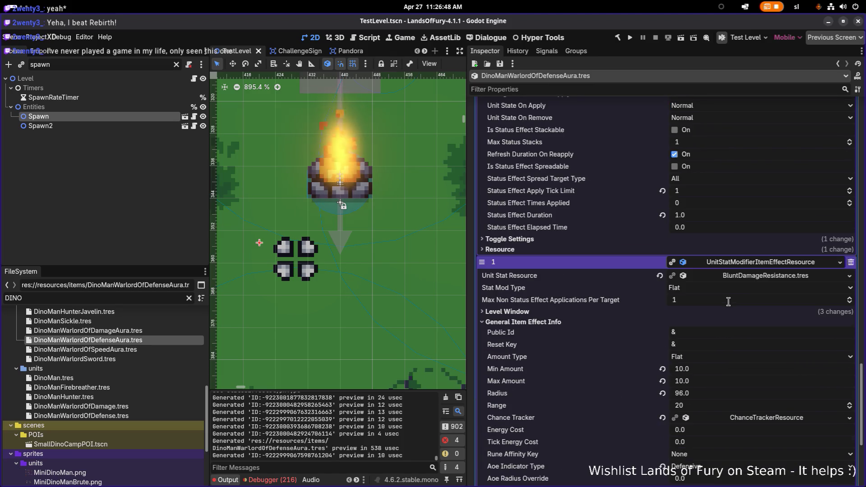
scroll(766, 288, down, 3)
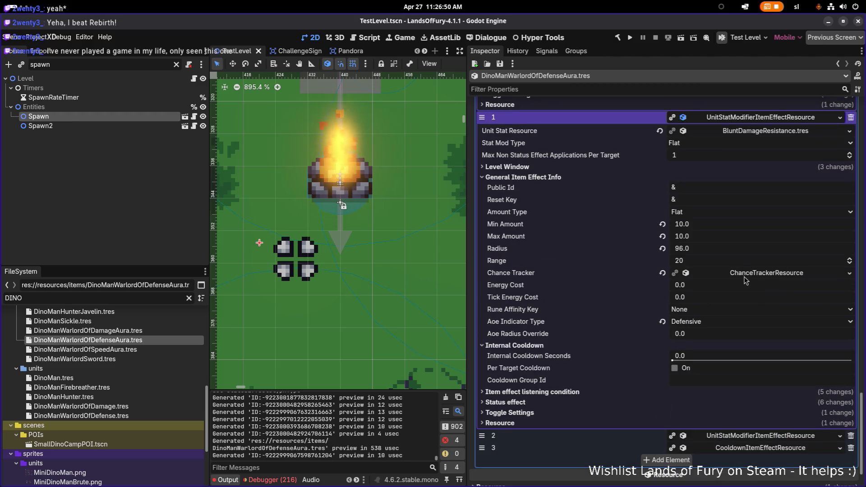
click(590, 166)
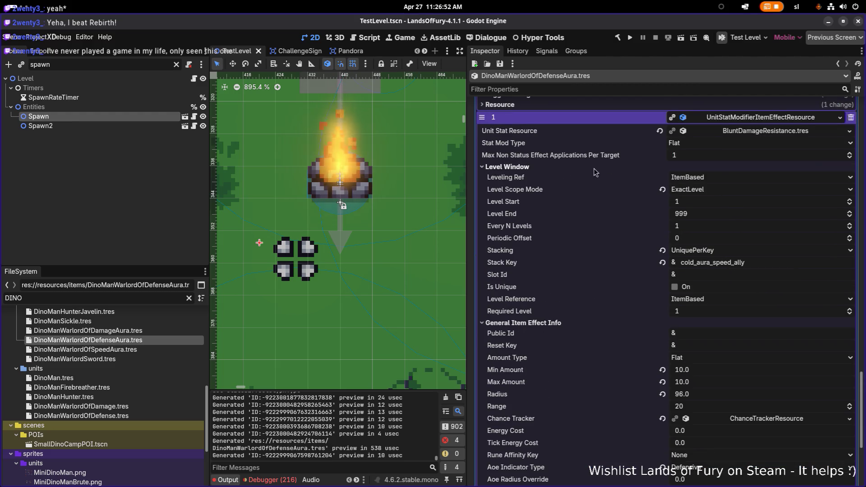
Change the blunt effect's stack key from cold_aura_speed_ally to blunt_resistance.
click(760, 263)
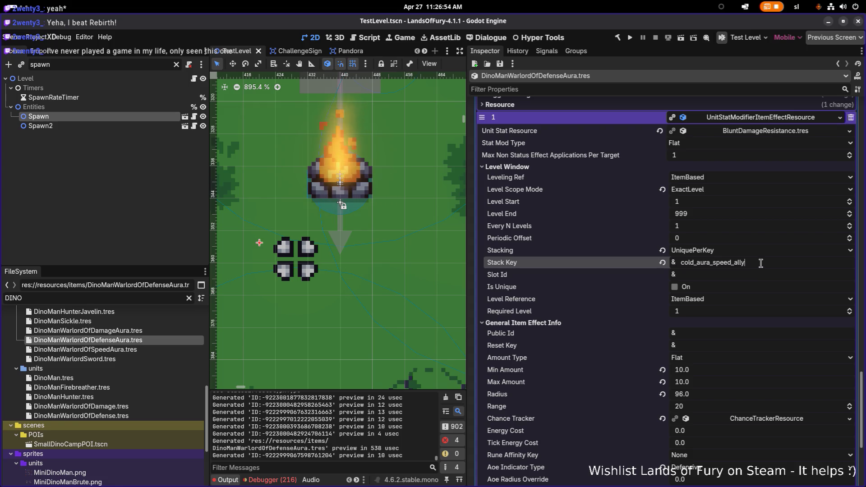
key(ctrl+a)
key(ctrl+v)
key(shift+Home)
text(blun)
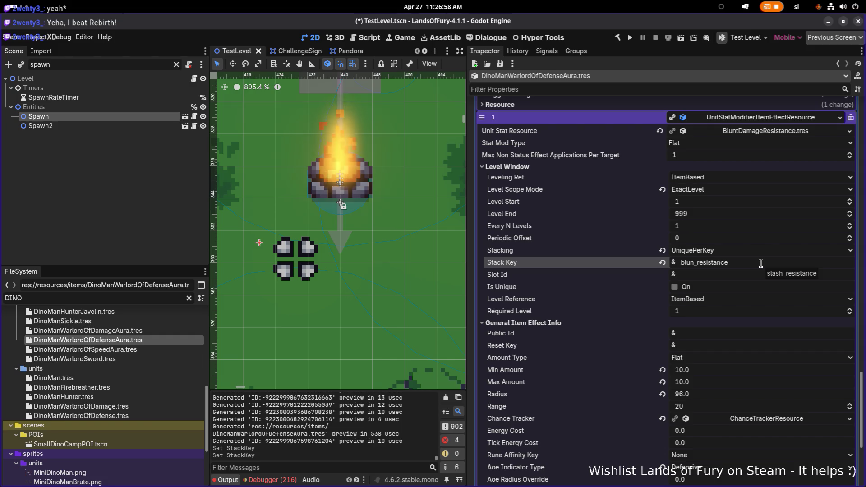
text(t)
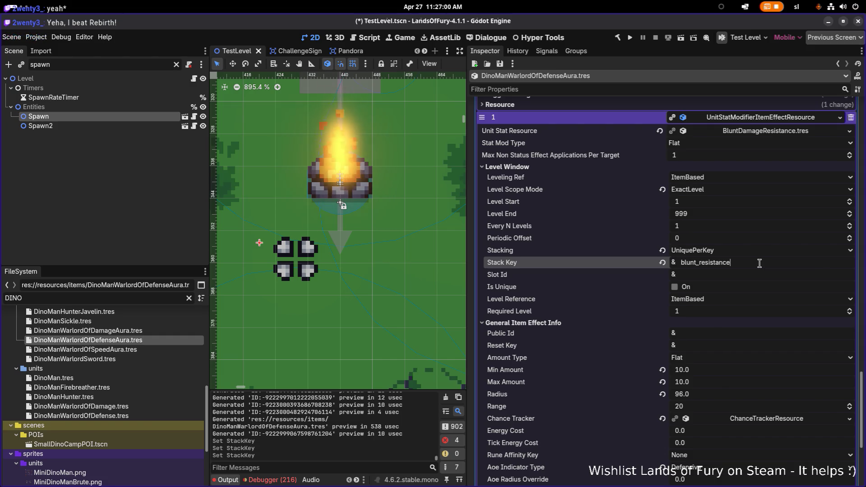
key(ctrl+a)
key(ctrl+c)
click(759, 274)
Set the blunt effect's Status Group Id to blunt_resistance.
scroll(758, 275, down, 5)
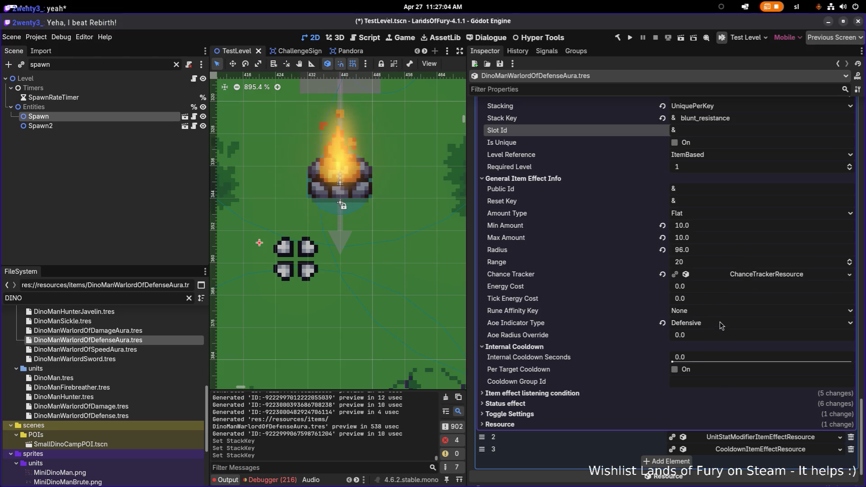
scroll(721, 326, down, 2)
click(651, 346)
scroll(693, 349, down, 4)
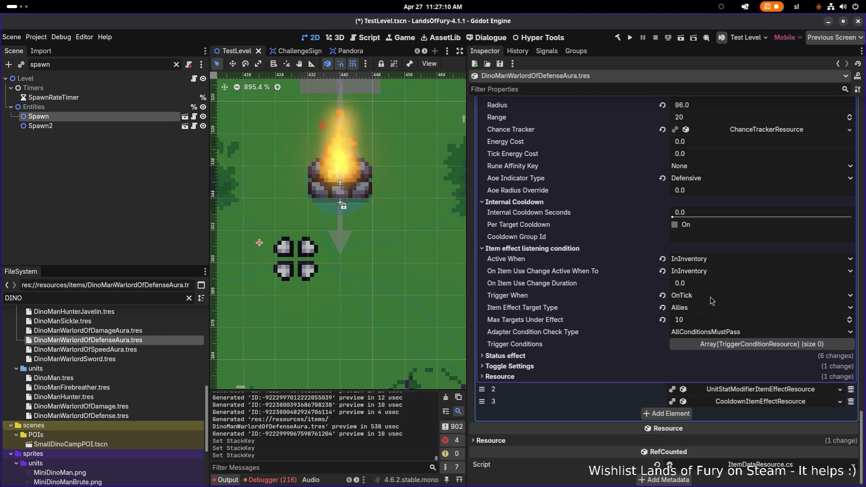
click(656, 355)
scroll(695, 343, down, 4)
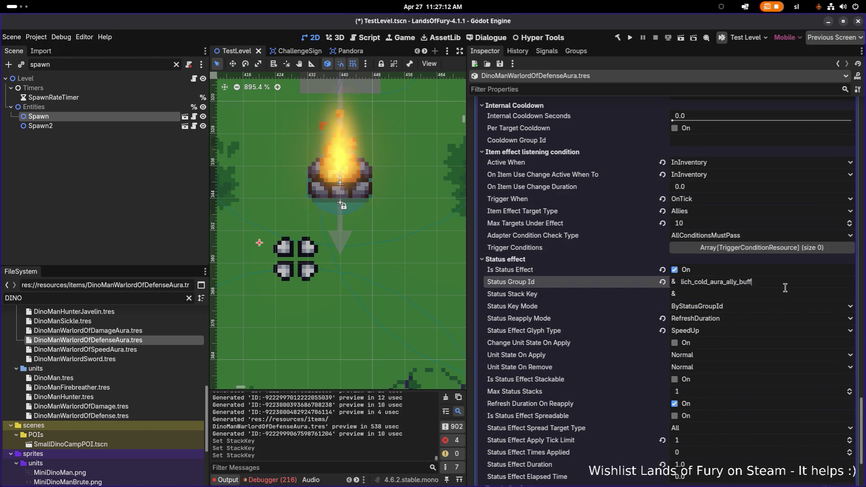
key(ctrl+a)
key(ctrl+v)
Choose PowerUp as the blunt effect's status glyph and save.
click(738, 332)
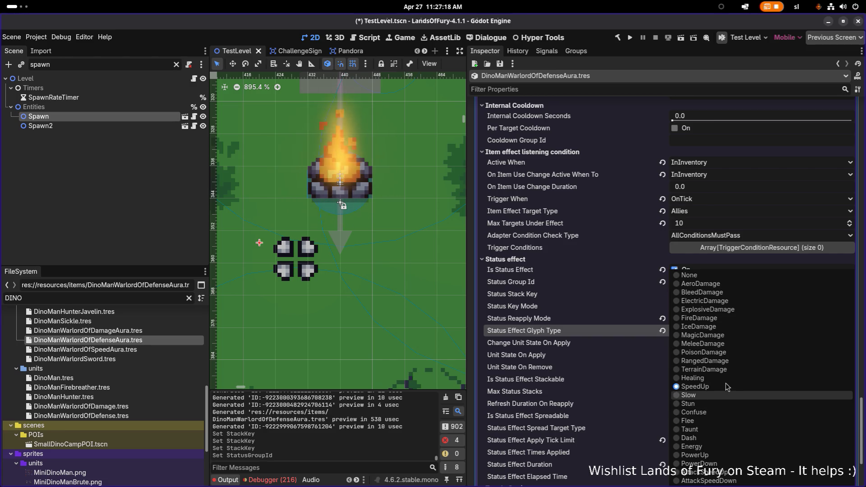
click(713, 456)
key(ctrl+s)
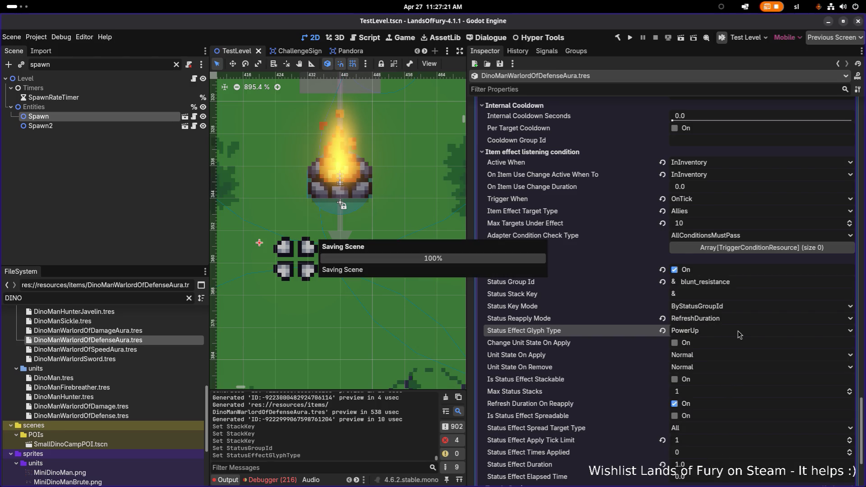
scroll(740, 334, down, 5)
click(754, 389)
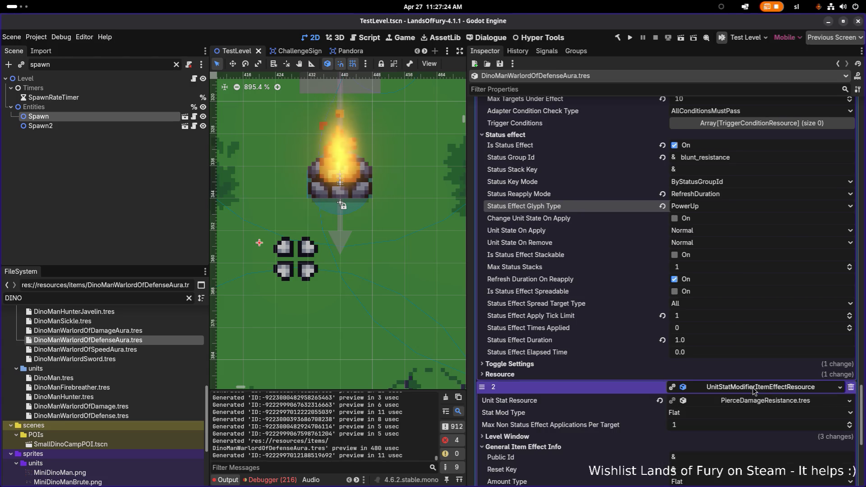
Set the pierce effect's stack key to pierece_resistance and save.
scroll(740, 361, down, 6)
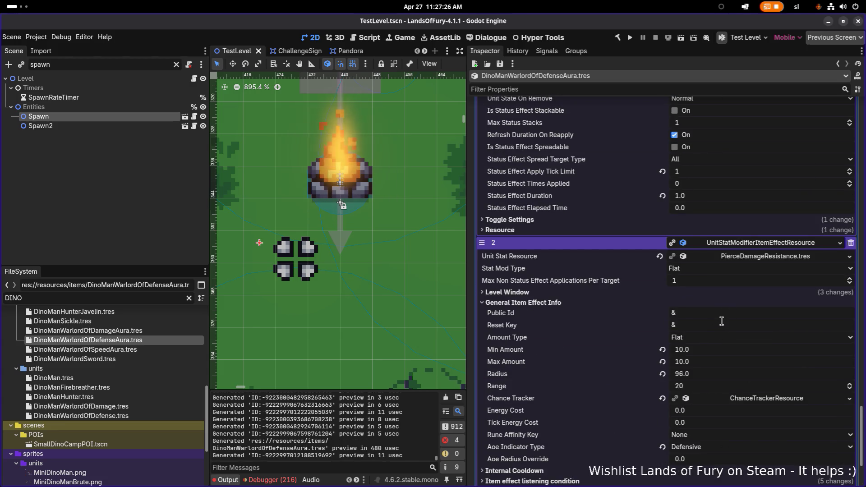
click(569, 294)
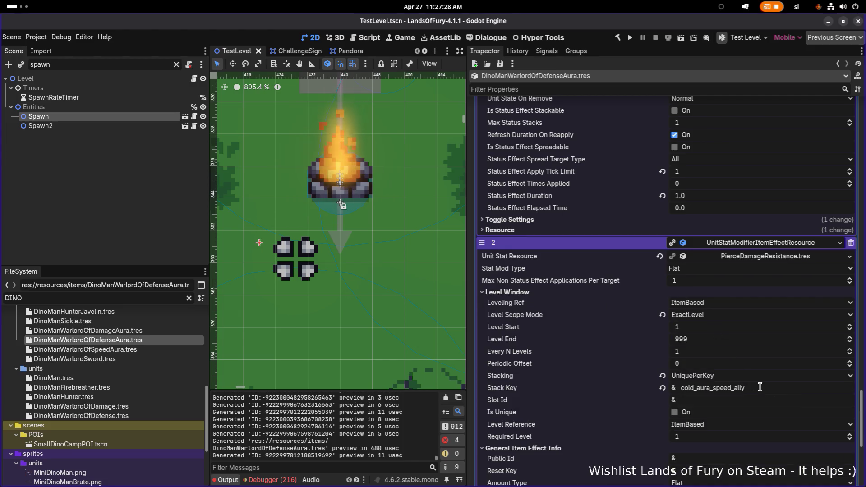
key(ctrl+v)
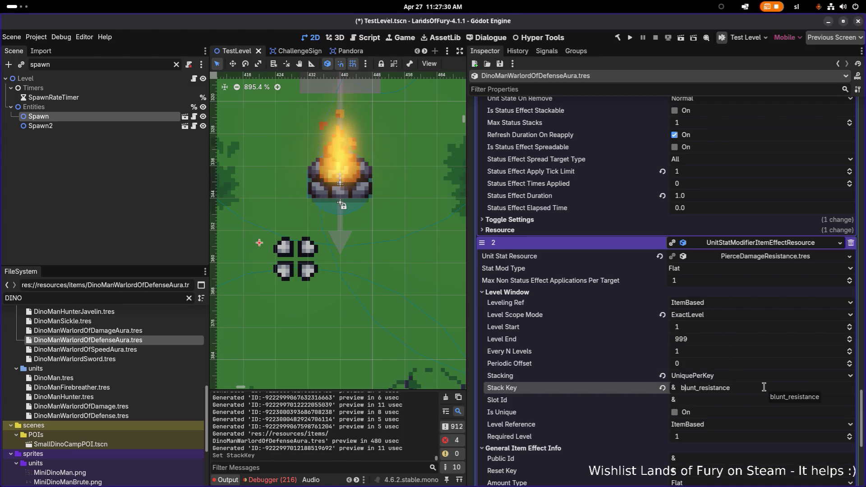
key(Home)
key(ctrl+shift+Right)
text(pierece)
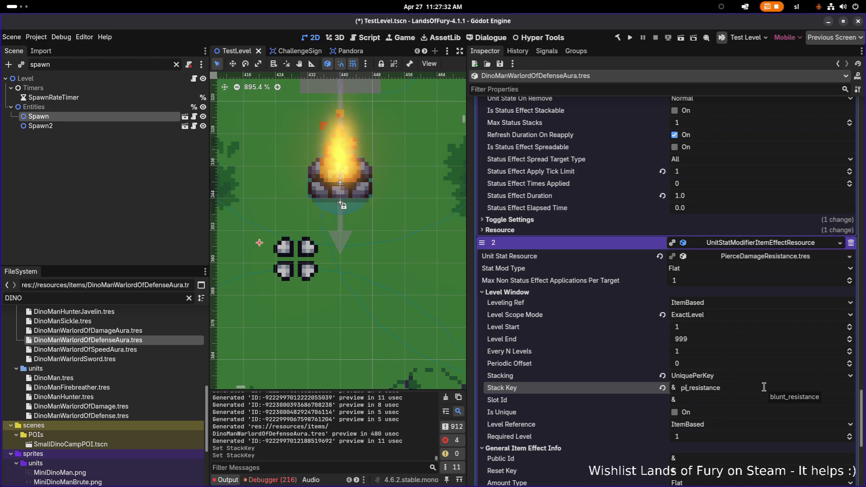
key(Return)
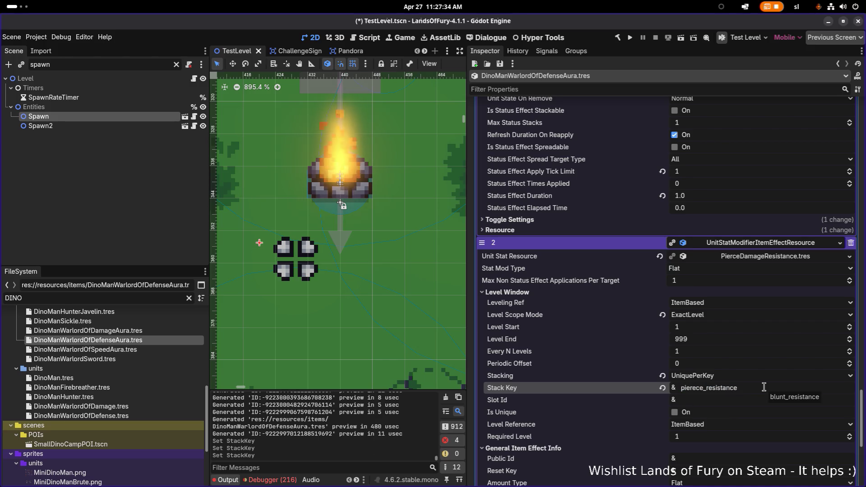
key(ctrl+s)
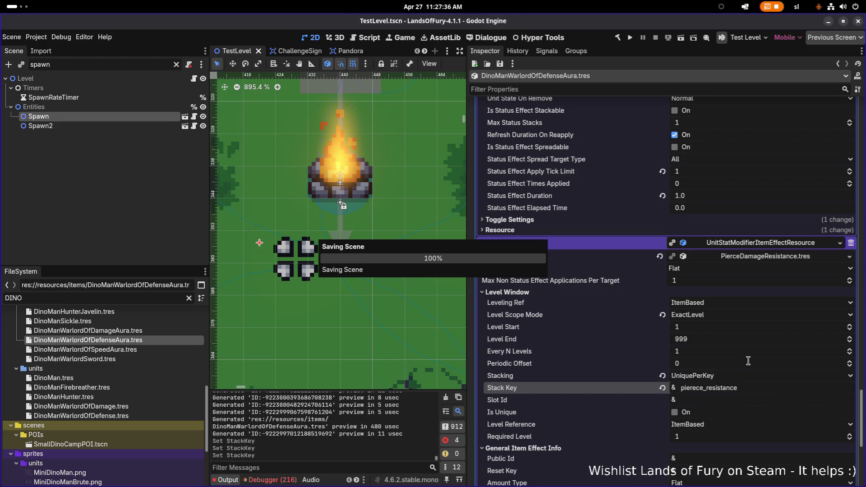
Reveal the pierce effect's Internal Cooldown and listening condition settings.
scroll(731, 363, down, 5)
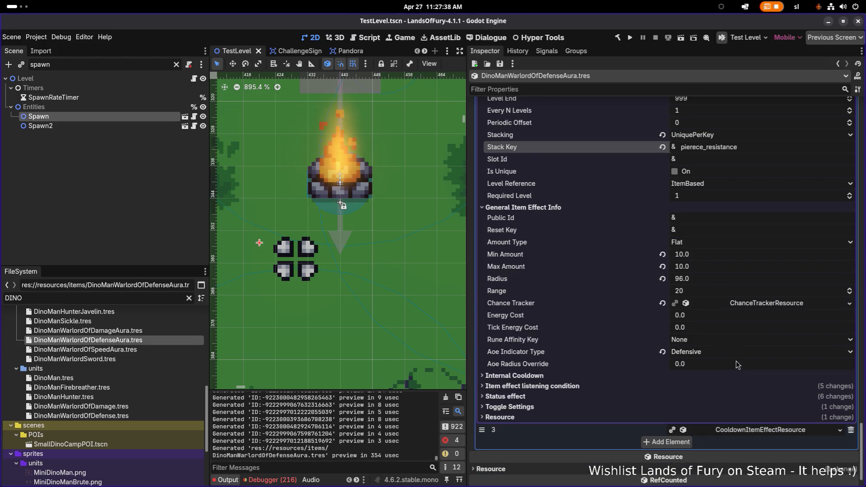
scroll(736, 363, up, 1)
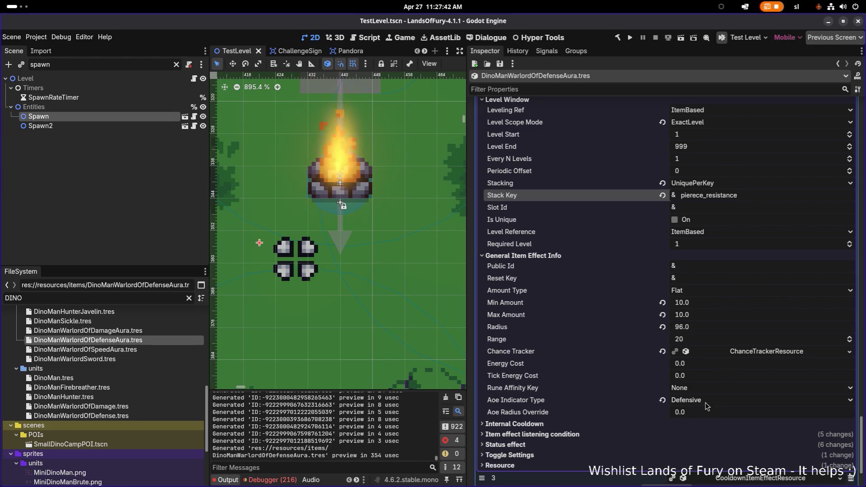
click(598, 424)
scroll(604, 405, down, 2)
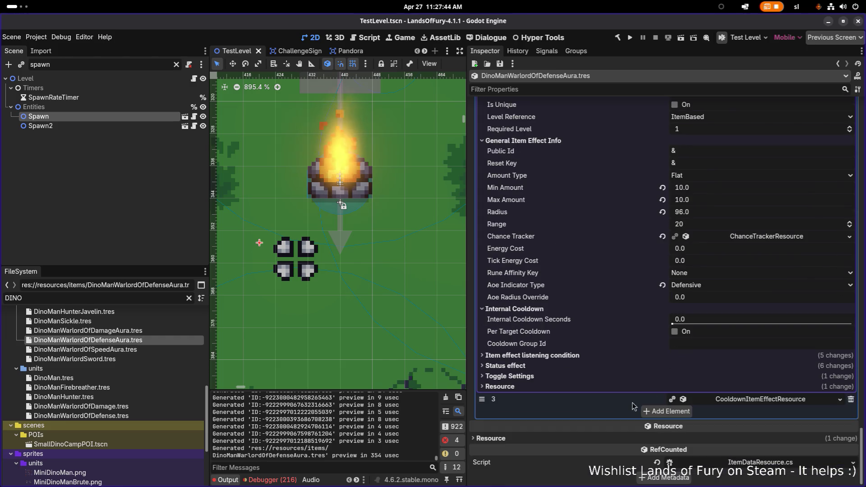
click(617, 357)
scroll(705, 378, down, 2)
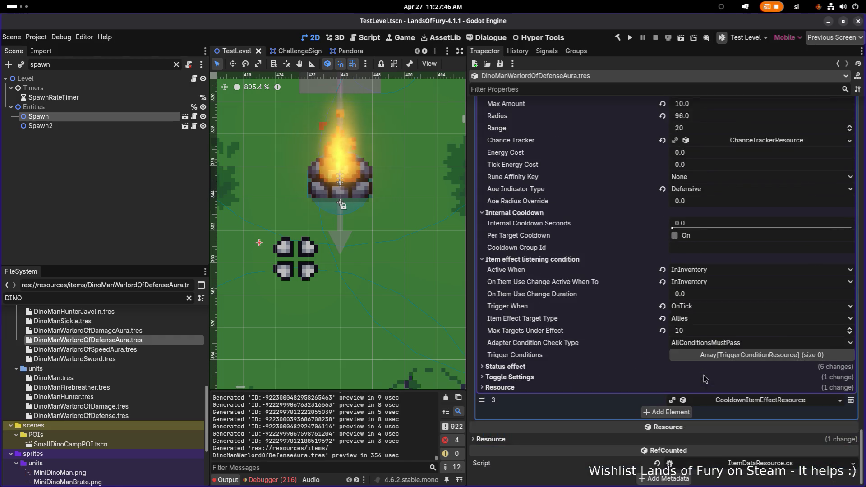
Set the pierce effect's Status Group Id to pierece_resistance and save.
click(624, 368)
scroll(654, 368, down, 2)
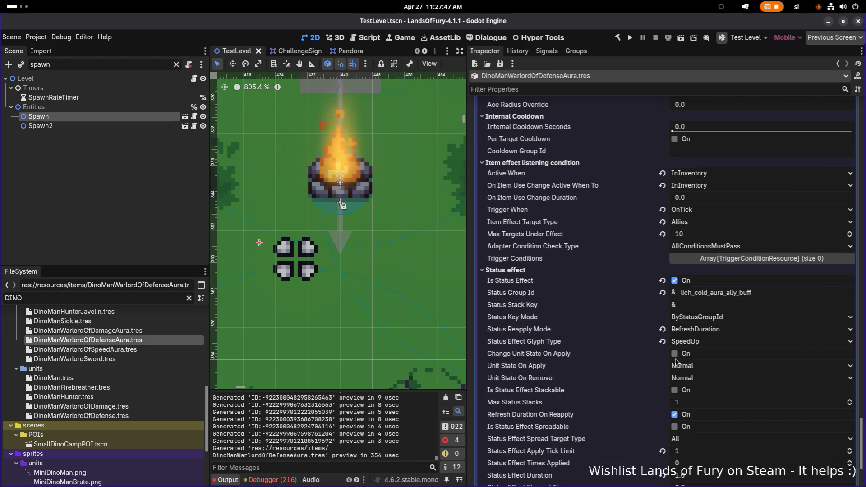
double_click(771, 291)
text(pierce_resistance)
key(Return)
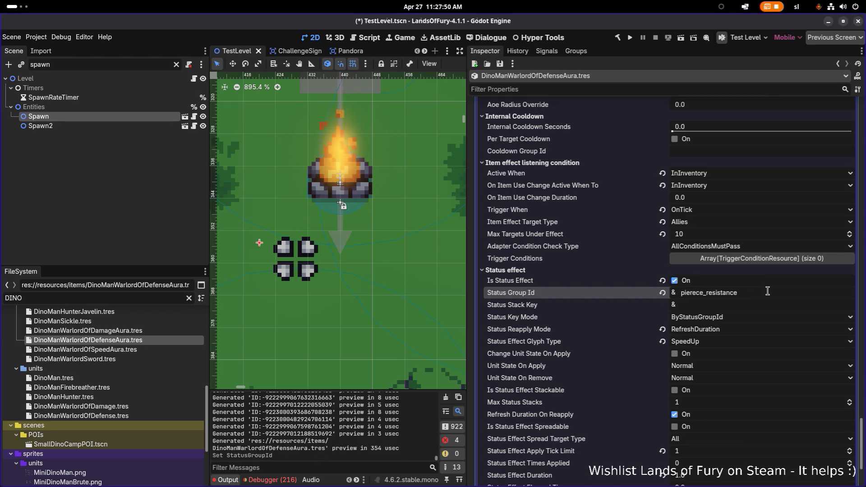
key(ctrl+s)
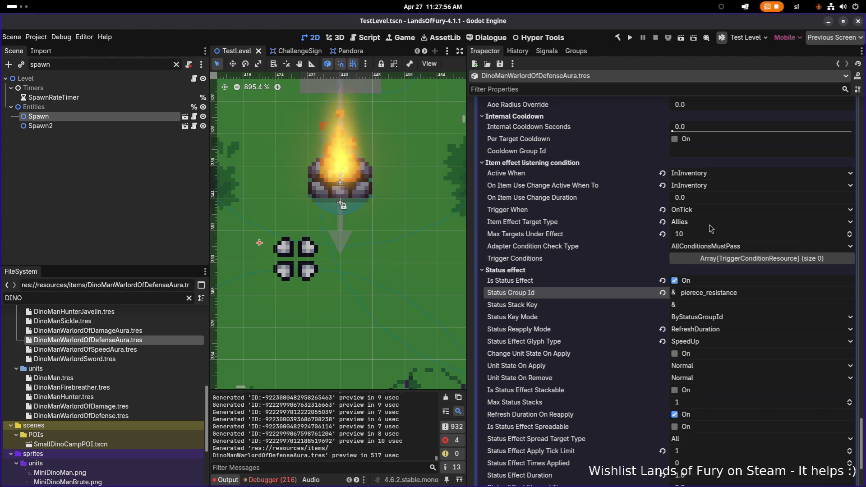
Make the pierce effect target OwnerAndAllies and save.
click(710, 222)
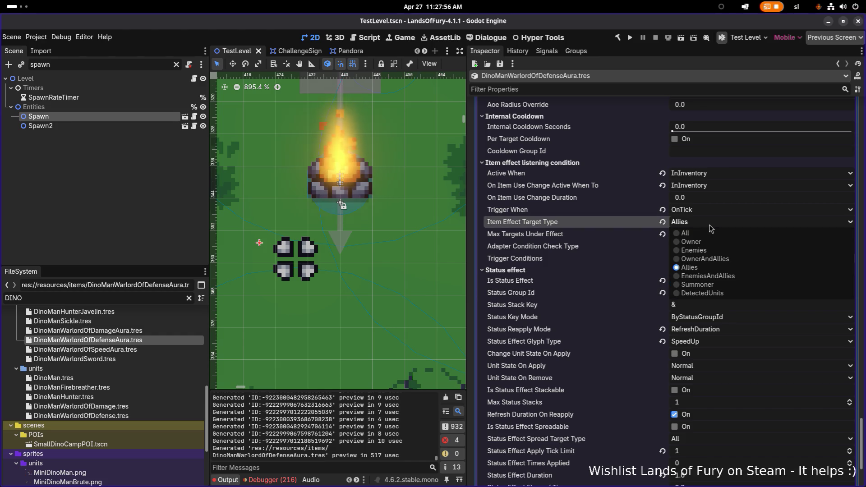
click(728, 261)
key(ctrl+s)
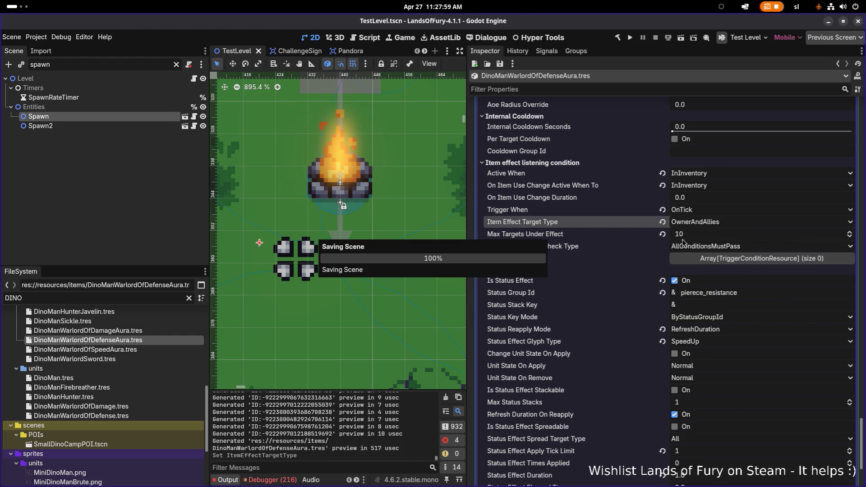
scroll(704, 237, up, 15)
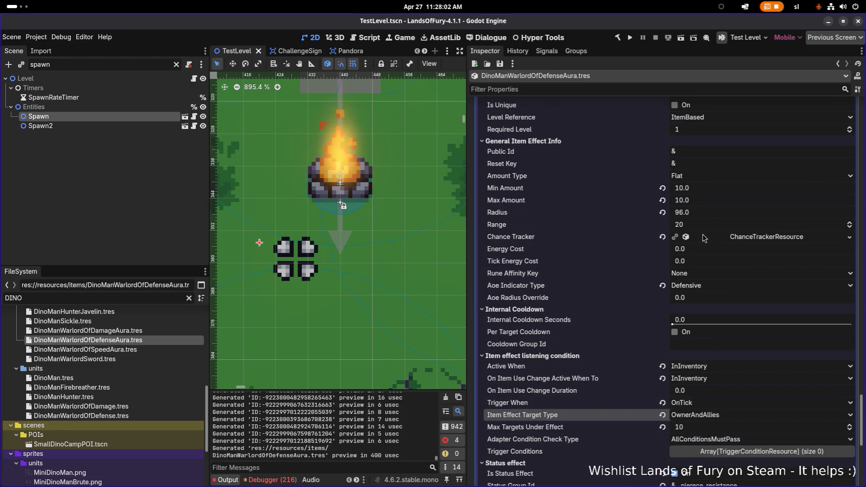
Set the first effect's Item Effect Target Type to OwnerAndAllies and save.
click(723, 228)
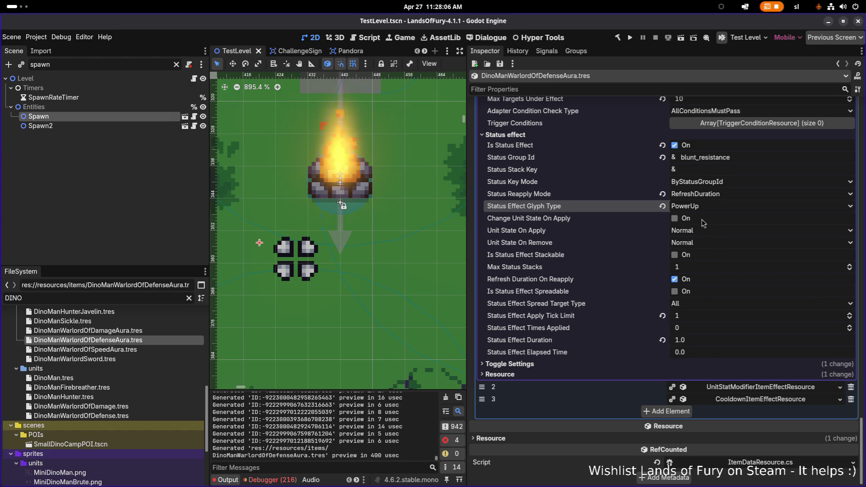
scroll(703, 223, up, 5)
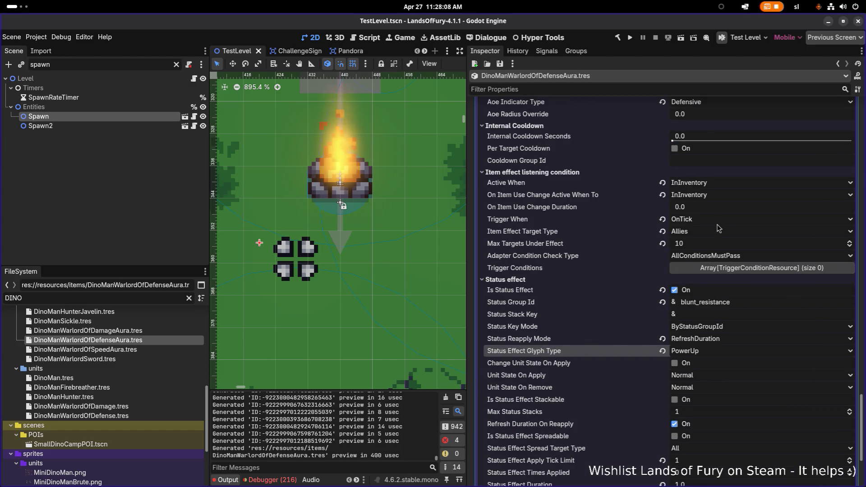
click(705, 229)
click(714, 268)
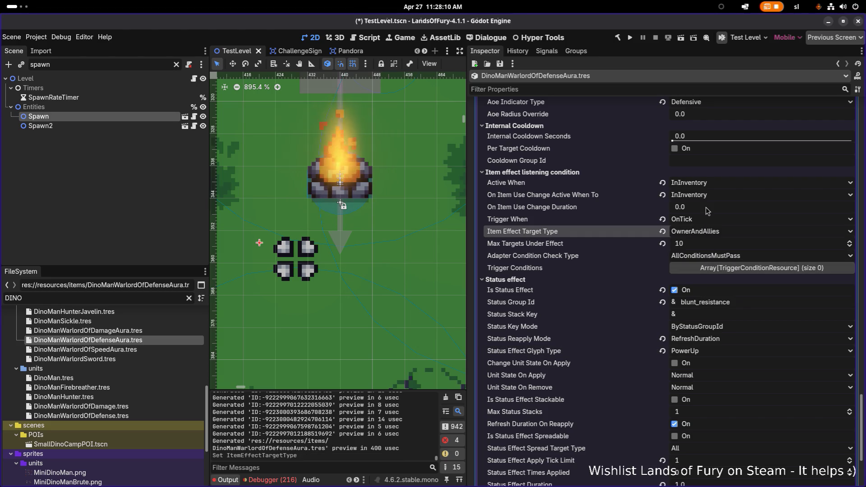
key(ctrl+s)
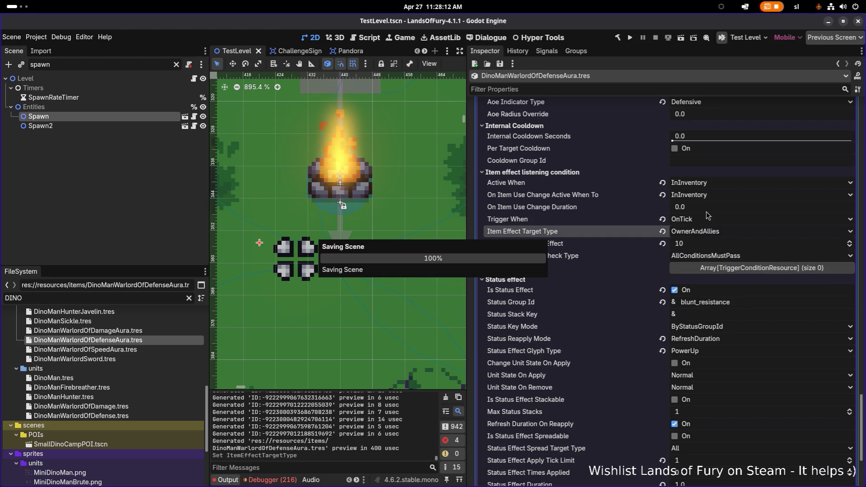
Switch the slash_resistance effect's target type from Allies to OwnerAndAllies as well, and save.
scroll(708, 207, up, 5)
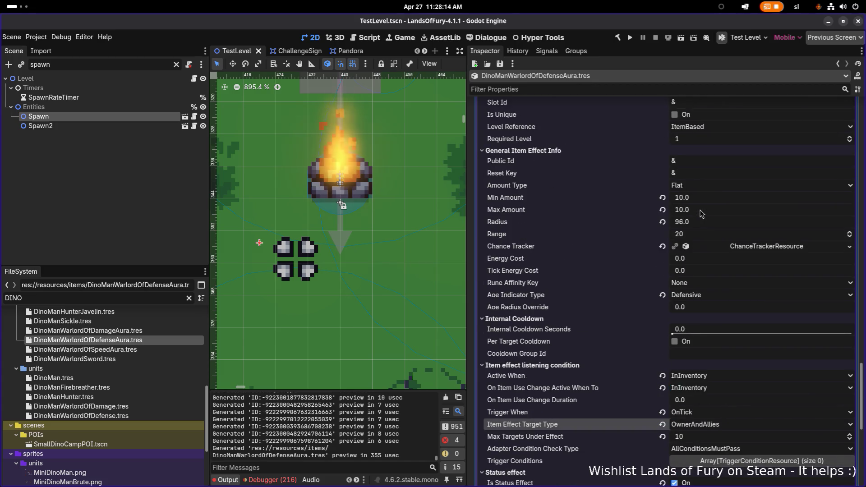
scroll(705, 225, up, 7)
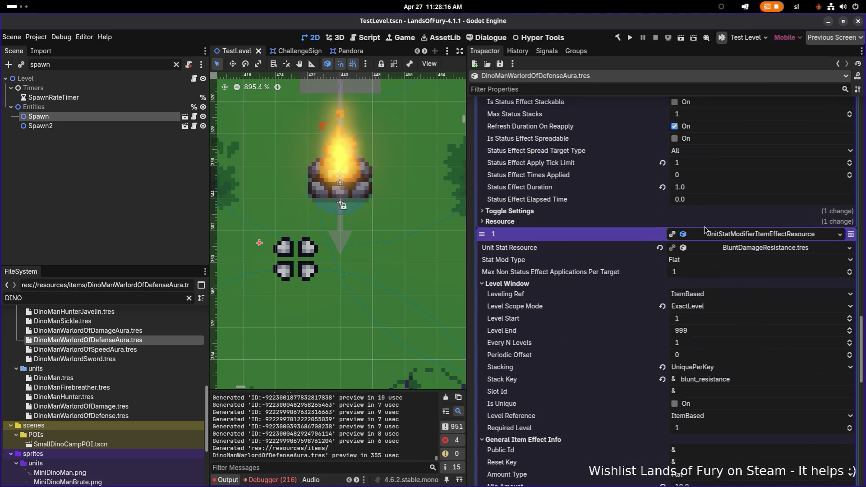
scroll(723, 222, up, 3)
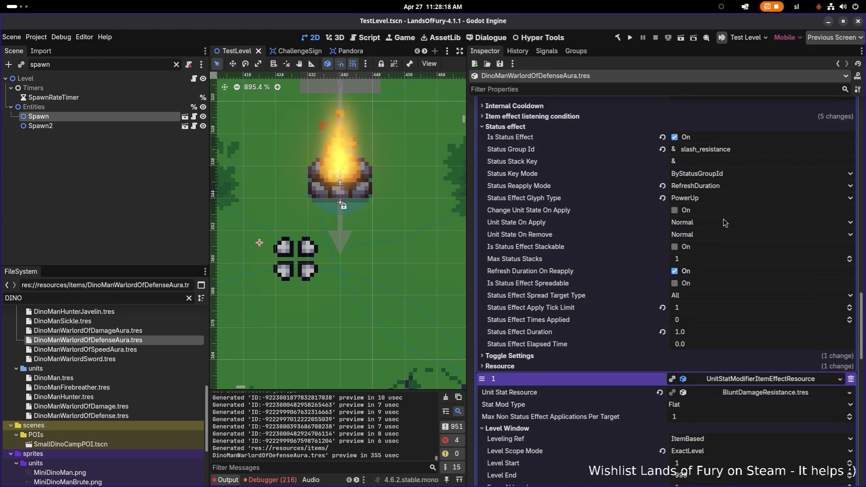
scroll(726, 221, down, 1)
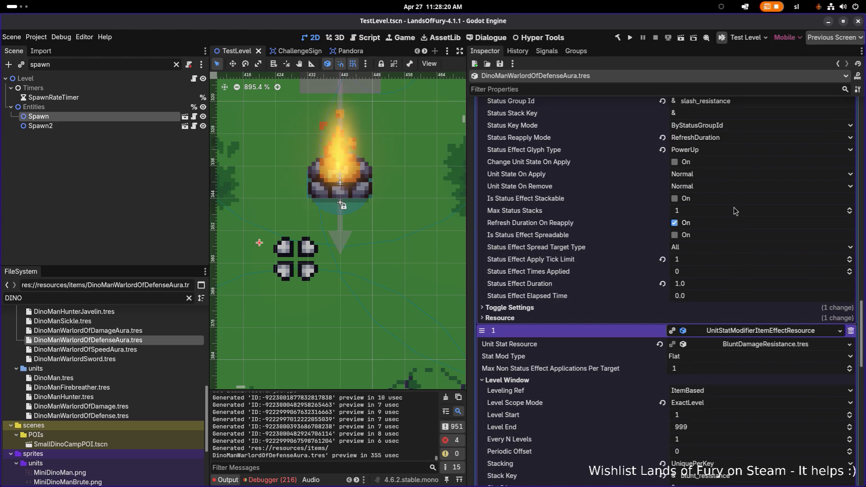
scroll(710, 223, up, 3)
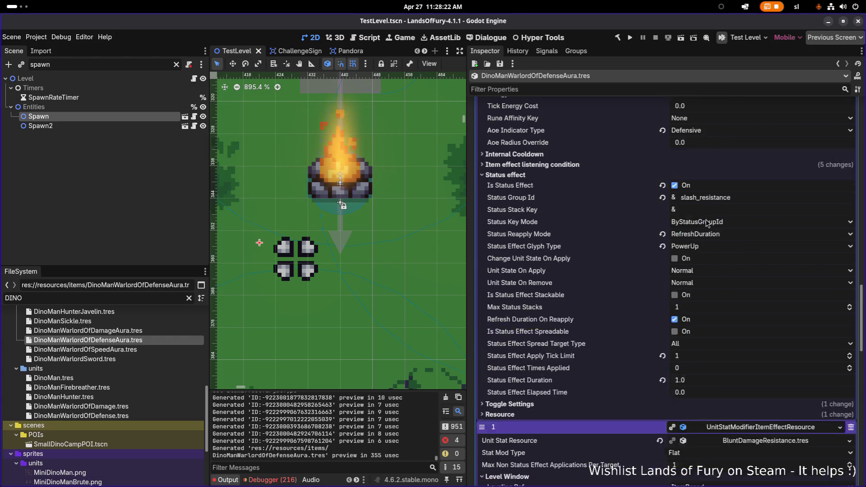
scroll(708, 225, down, 2)
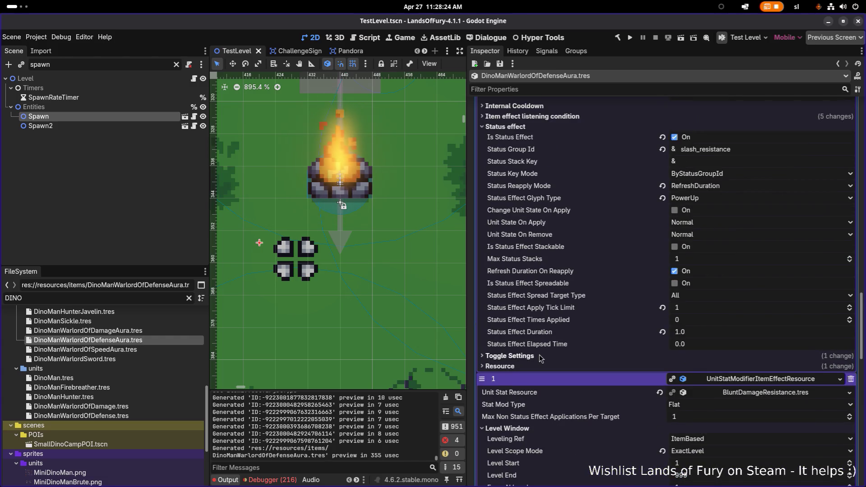
scroll(608, 275, up, 2)
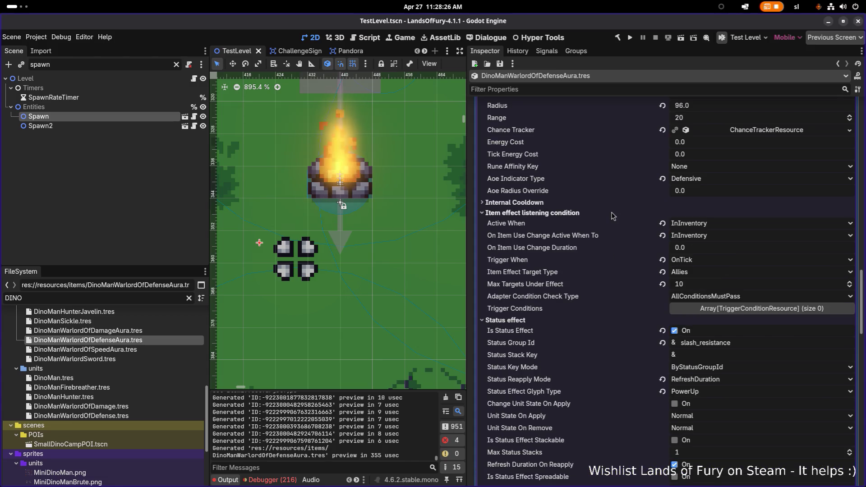
click(717, 260)
click(615, 262)
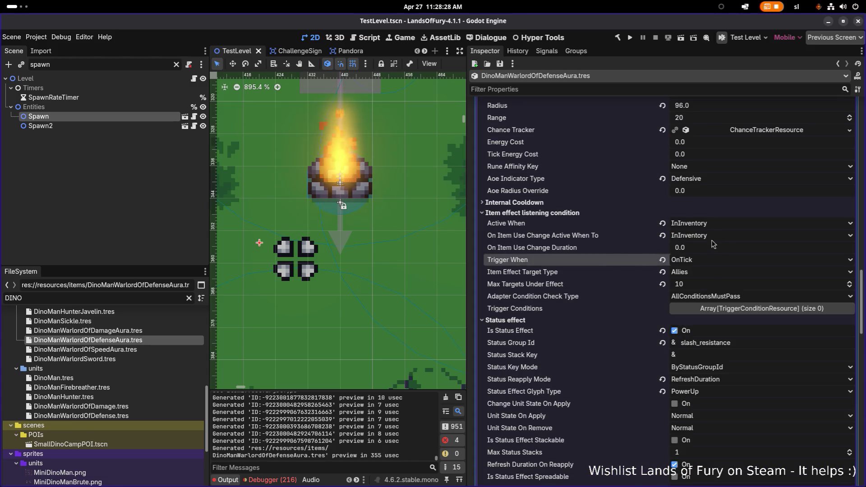
click(706, 272)
click(720, 311)
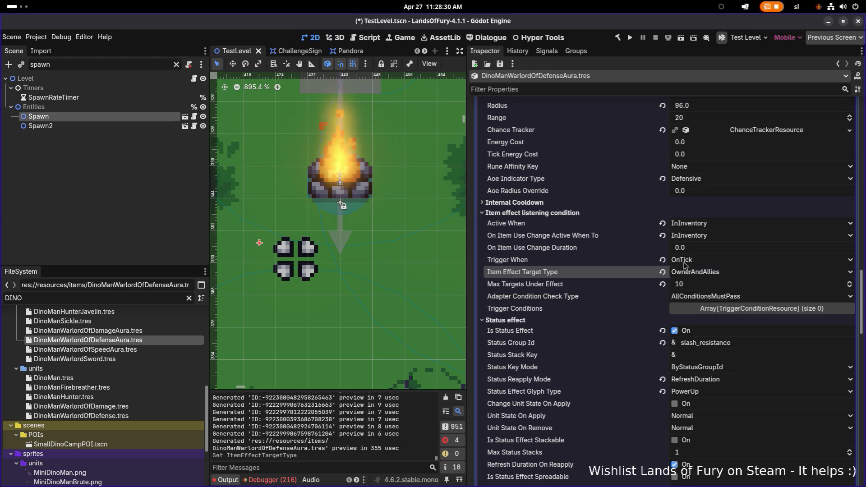
key(ctrl+s)
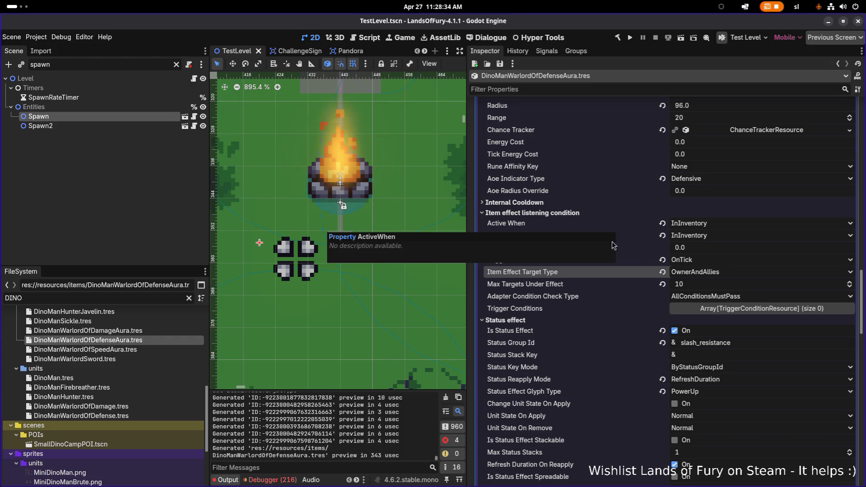
scroll(632, 252, up, 10)
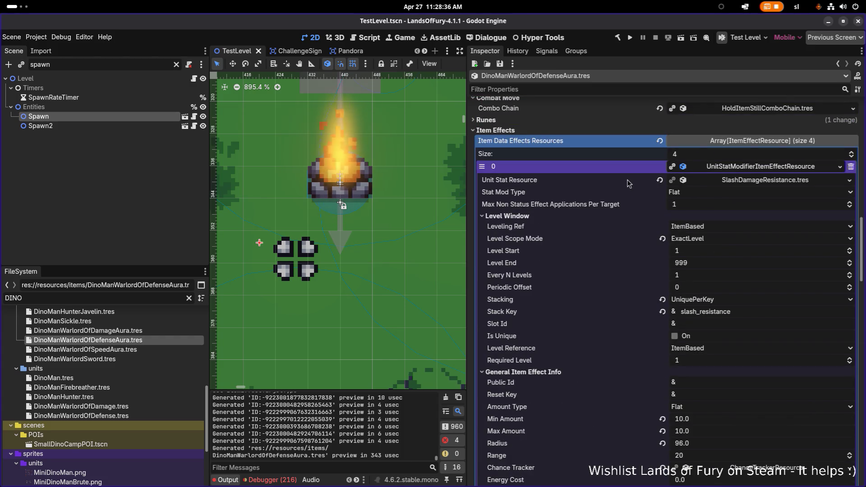
Save the defense aura resource and run Lands of Fury to its main menu.
click(740, 166)
click(743, 179)
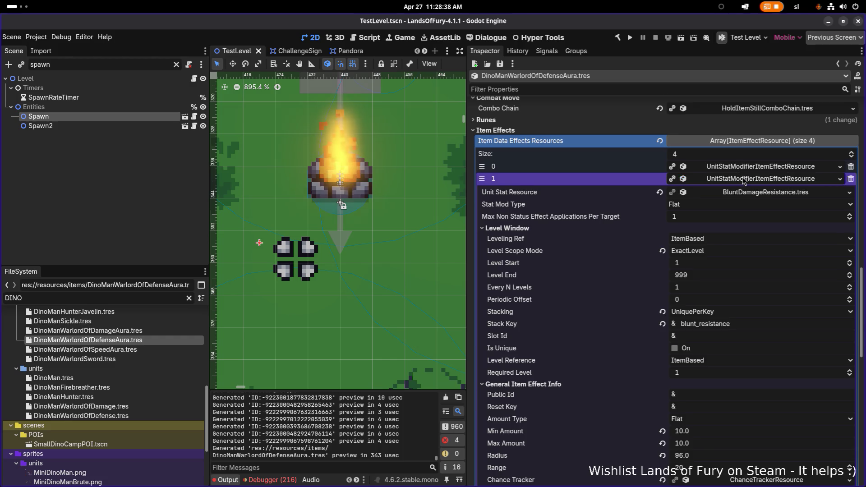
click(744, 180)
key(ctrl+s)
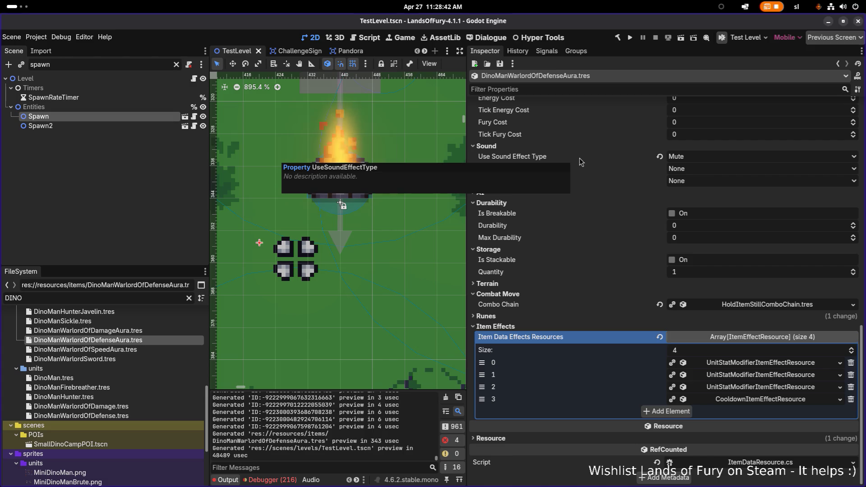
click(632, 39)
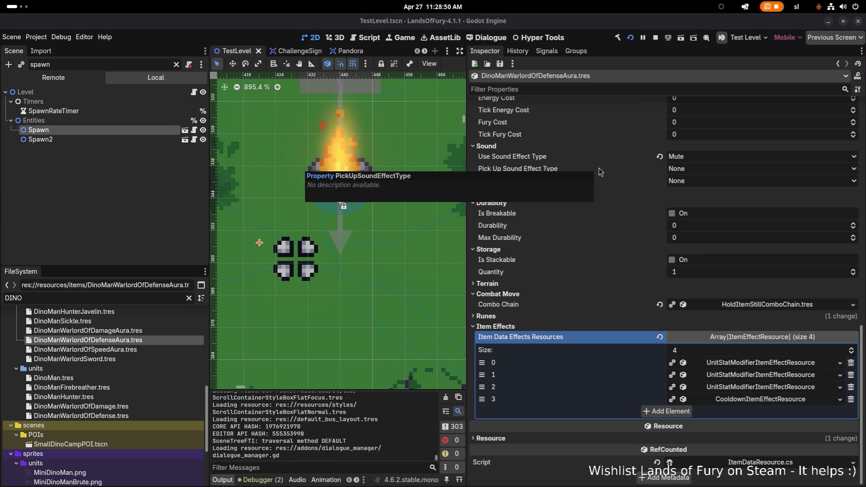
scroll(271, 212, down, 1)
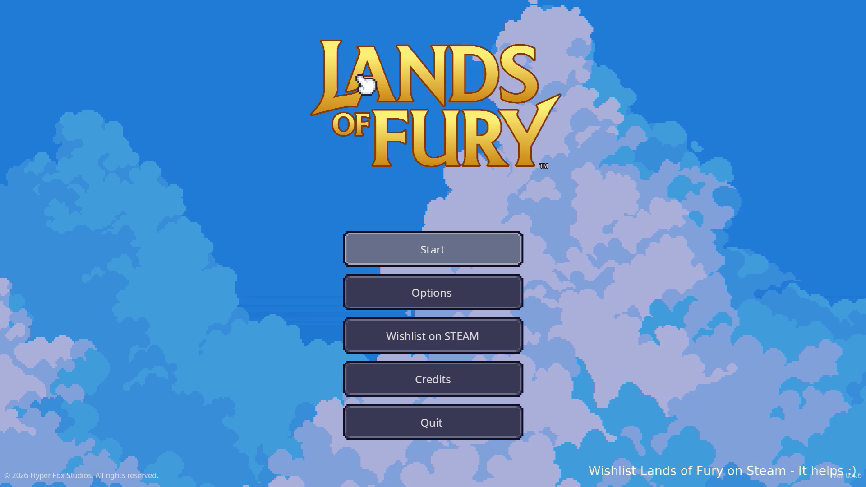
Start a new Lands of Fury game with the first profile and approach the horned enemy.
click(467, 241)
click(456, 251)
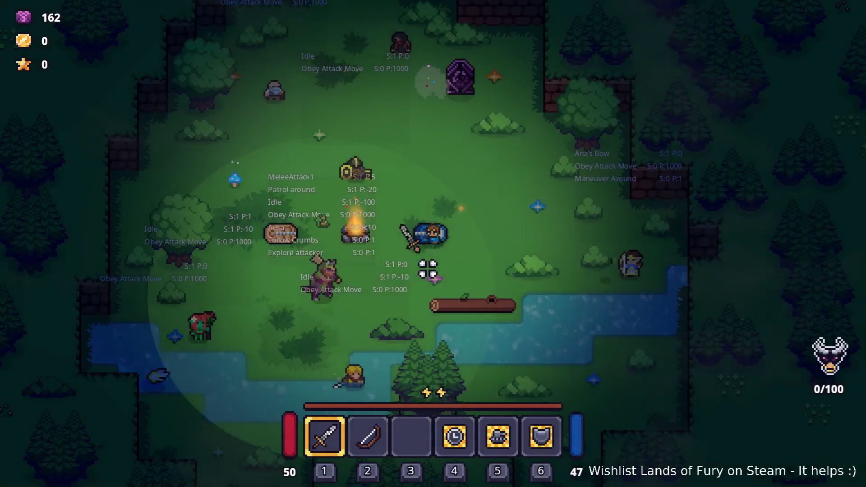
key(s)
key(a)
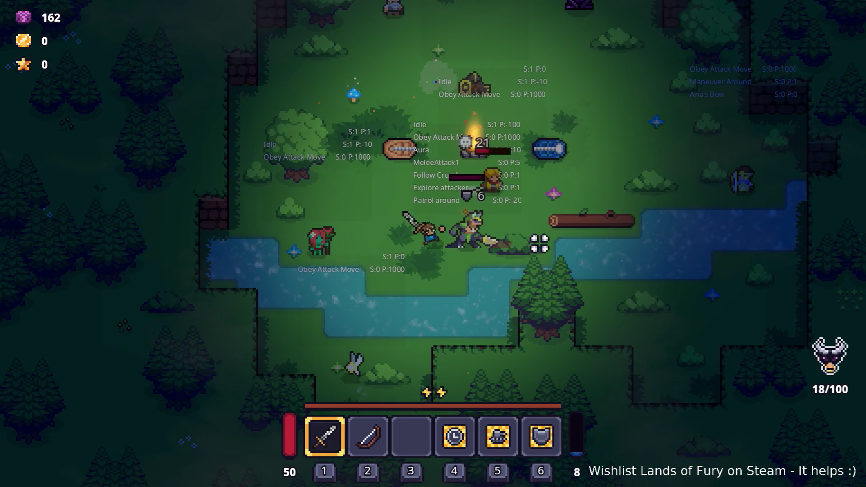
key(d)
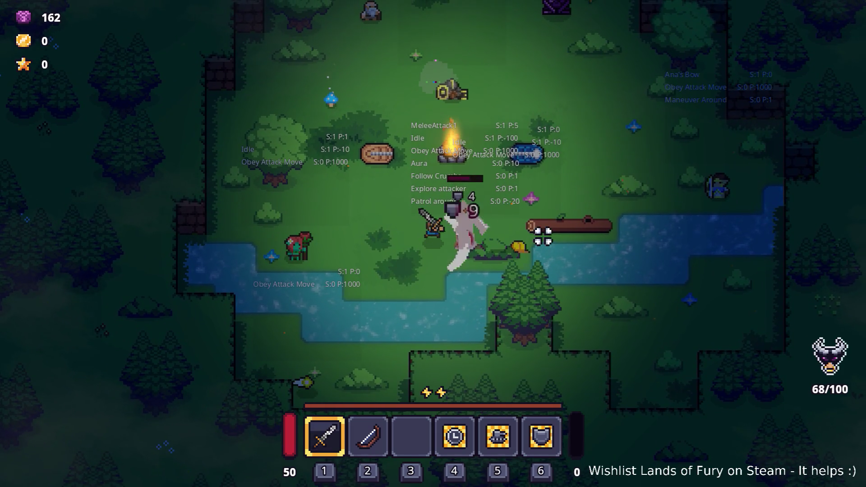
Fight the aura-carrying enemies with dashes and sword swings until game over, then quit to the editor.
key(space)
click(543, 235)
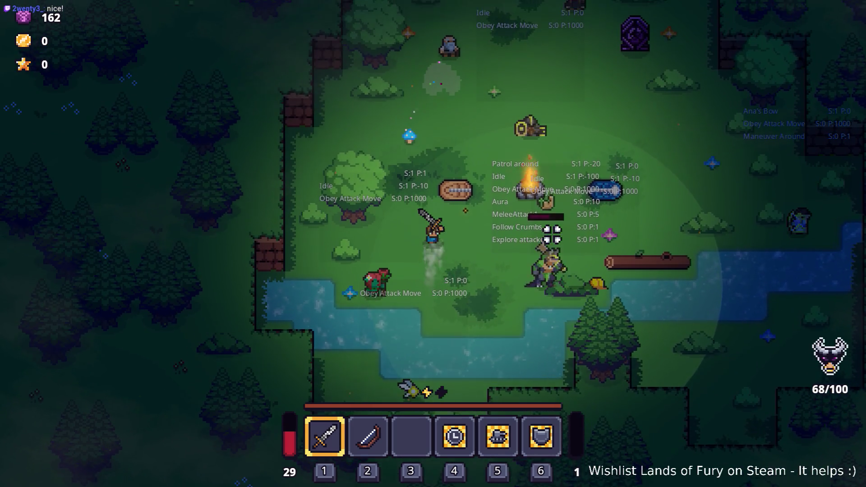
key(space)
key(d)
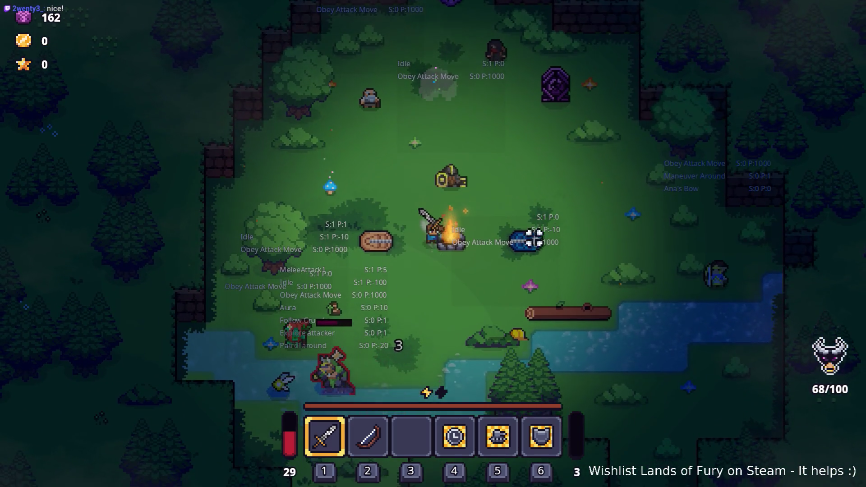
key(s)
key(a)
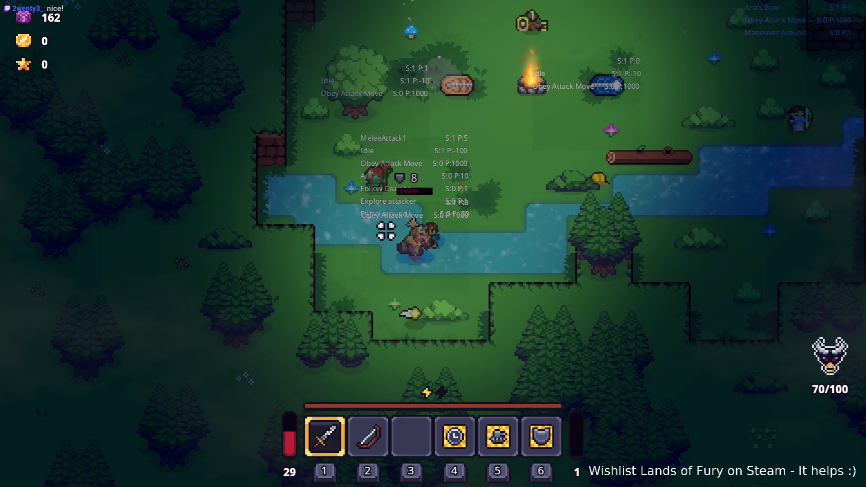
key(space)
click(386, 263)
key(s)
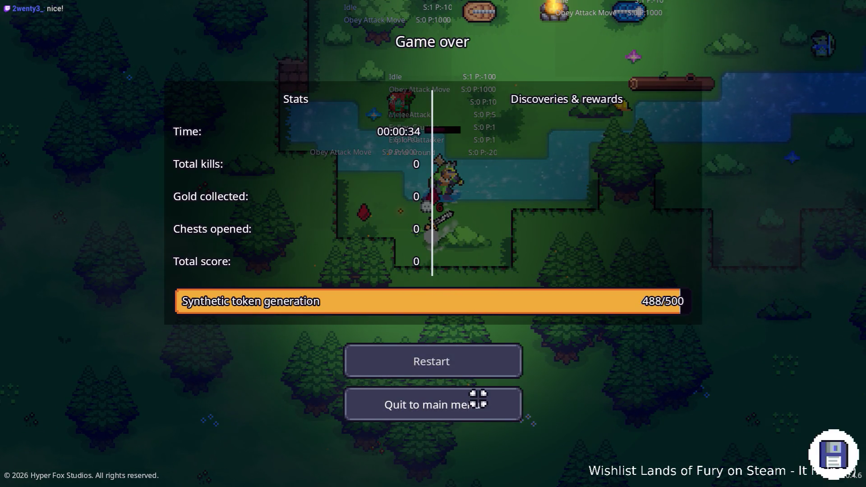
click(475, 400)
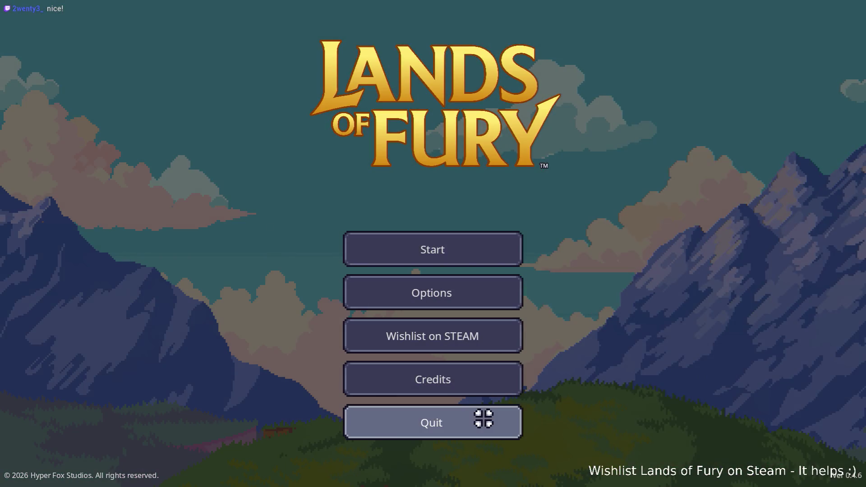
click(483, 415)
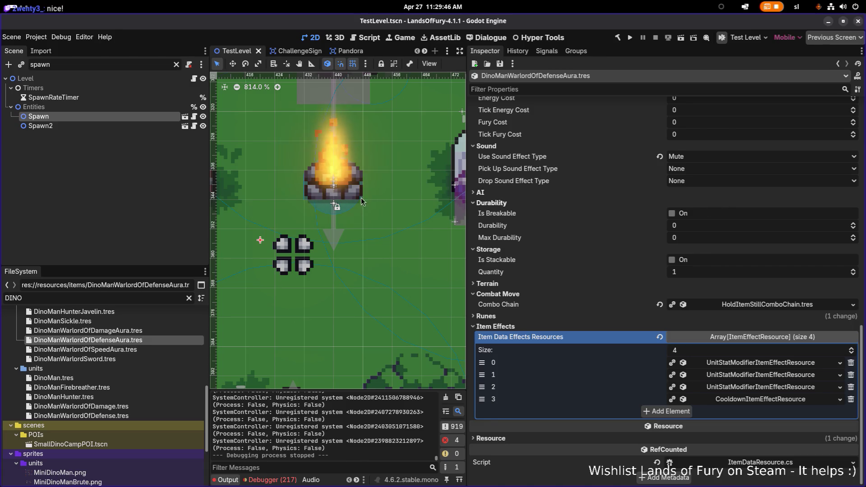
Open DinoManWarlordOfSpeedAura.tres and expand its first effect.
click(134, 331)
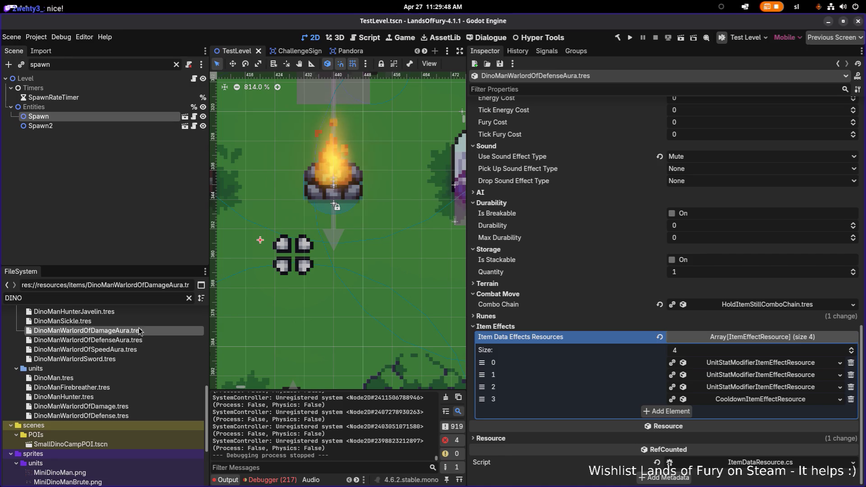
click(150, 348)
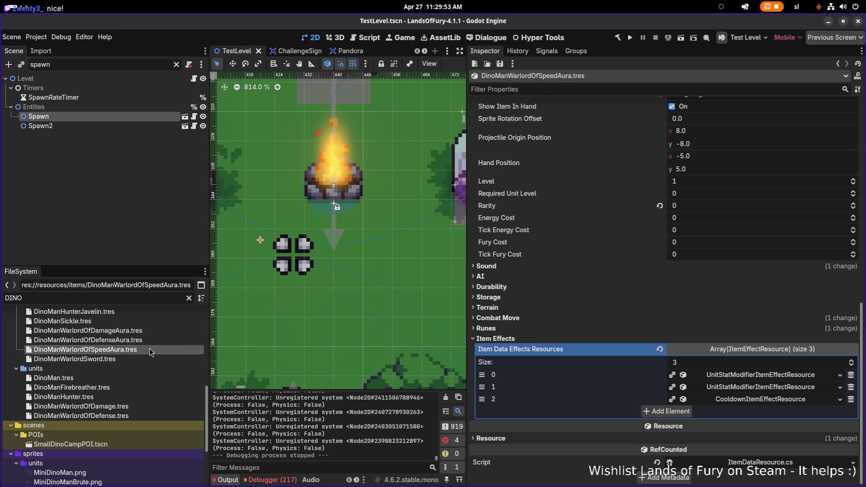
click(760, 378)
scroll(758, 375, down, 3)
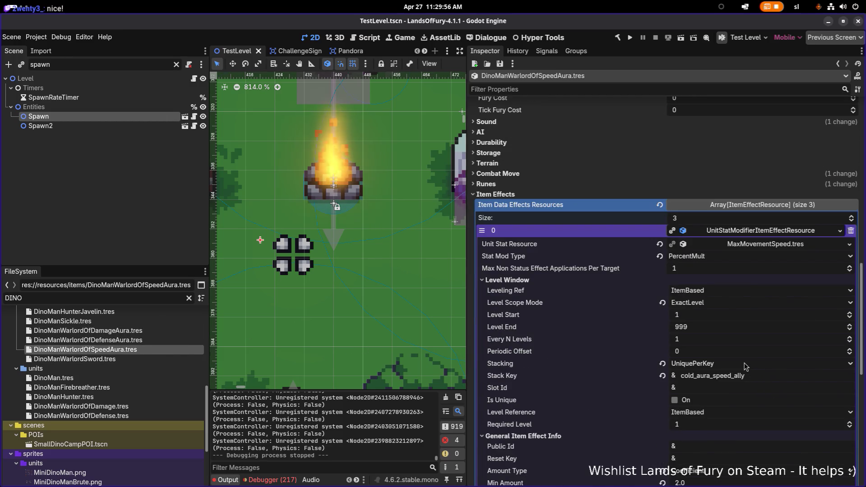
scroll(743, 351, down, 8)
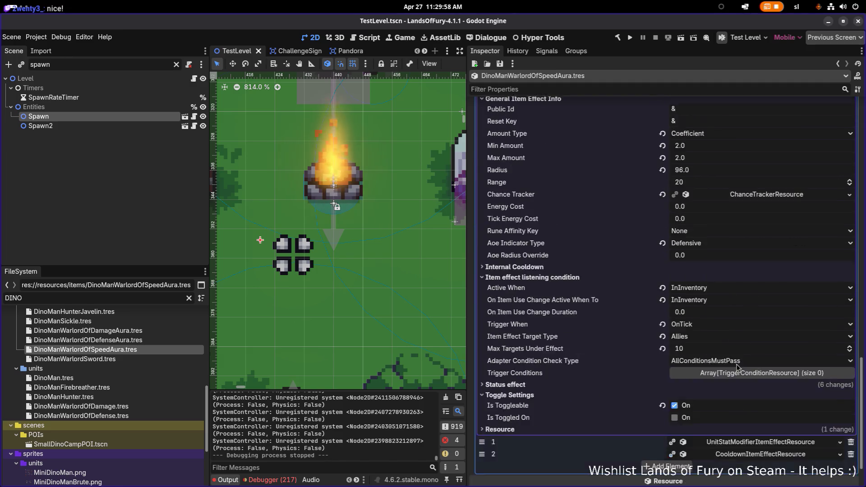
scroll(697, 334, up, 5)
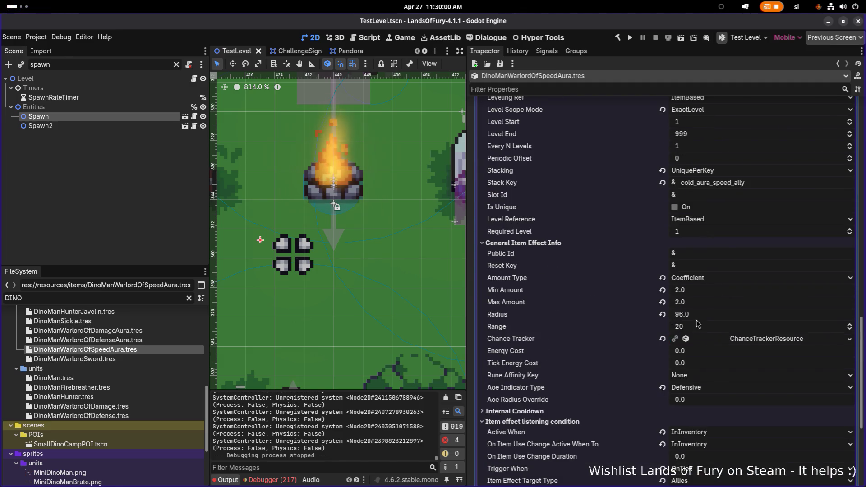
scroll(751, 220, up, 4)
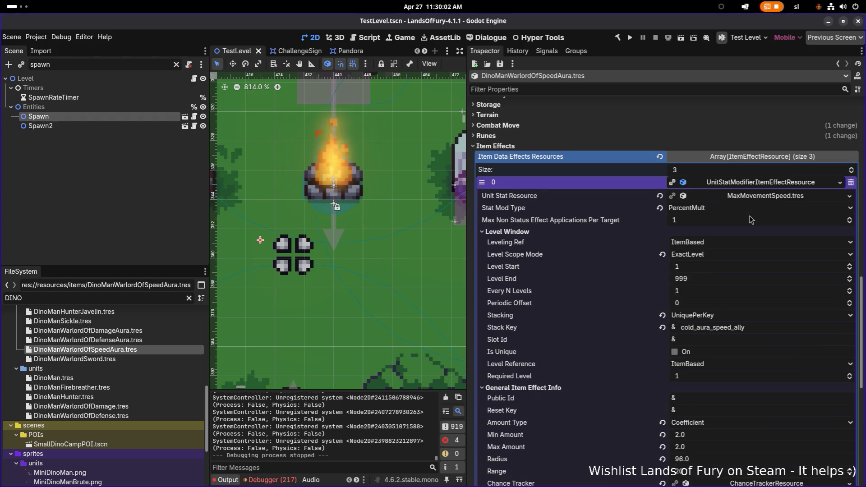
Change the first effect's Stack Key to movement_speed.
click(772, 331)
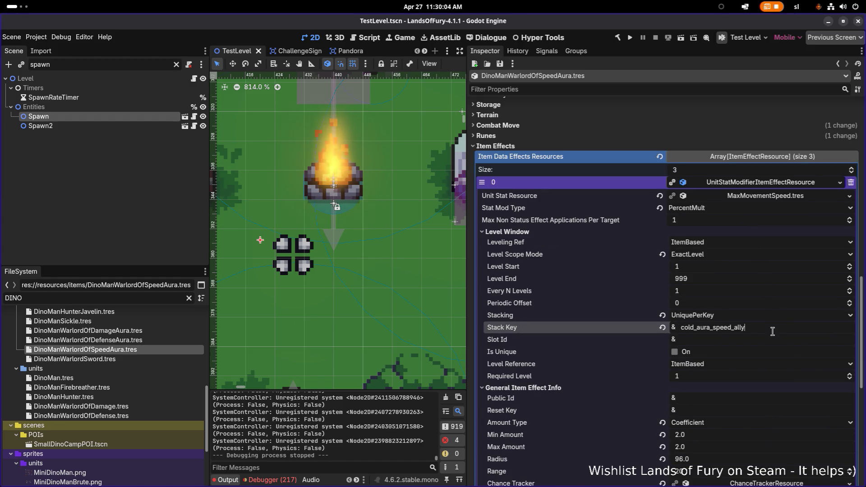
double_click(773, 325)
text(movement_speed)
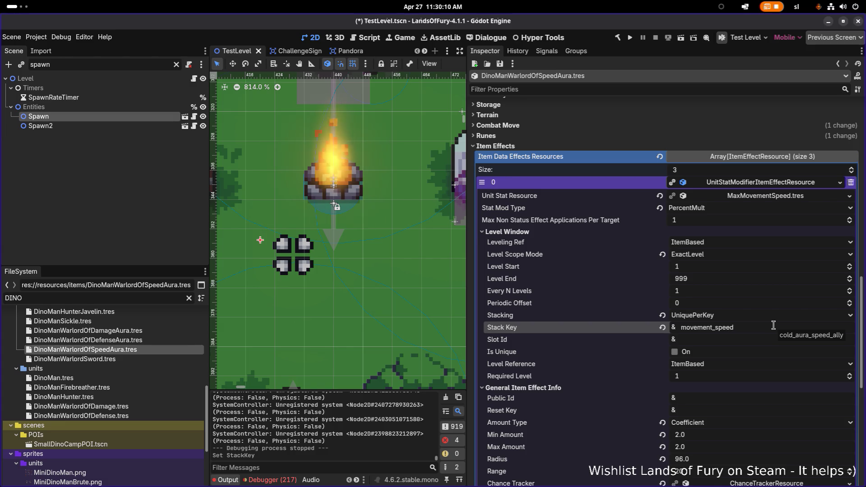
double_click(773, 325)
key(ctrl+c)
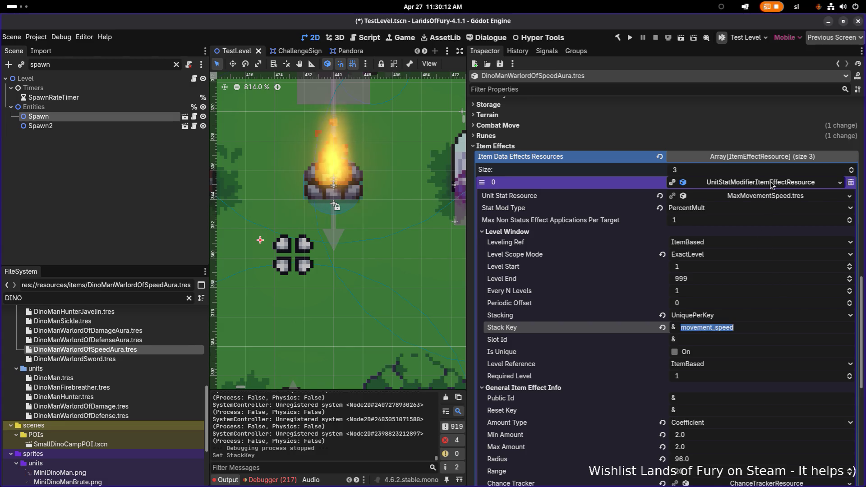
scroll(748, 238, down, 5)
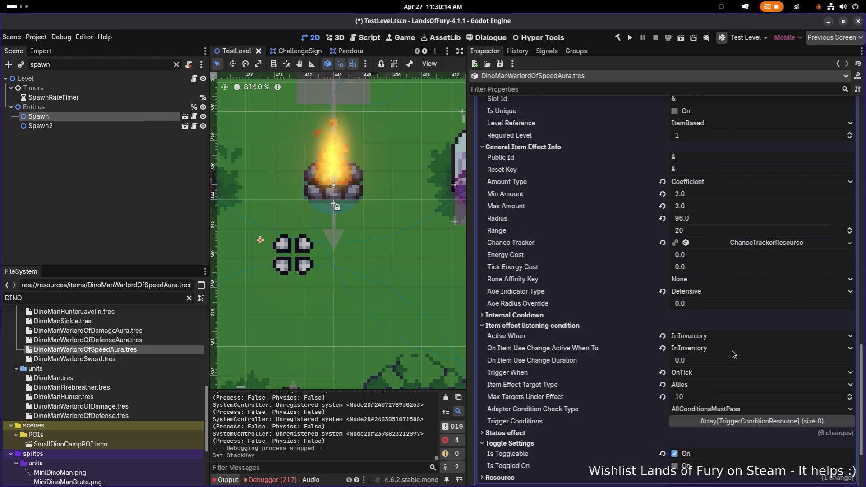
Set the effect's Item Effect Target Type to OwnerAndAllies and save.
click(711, 384)
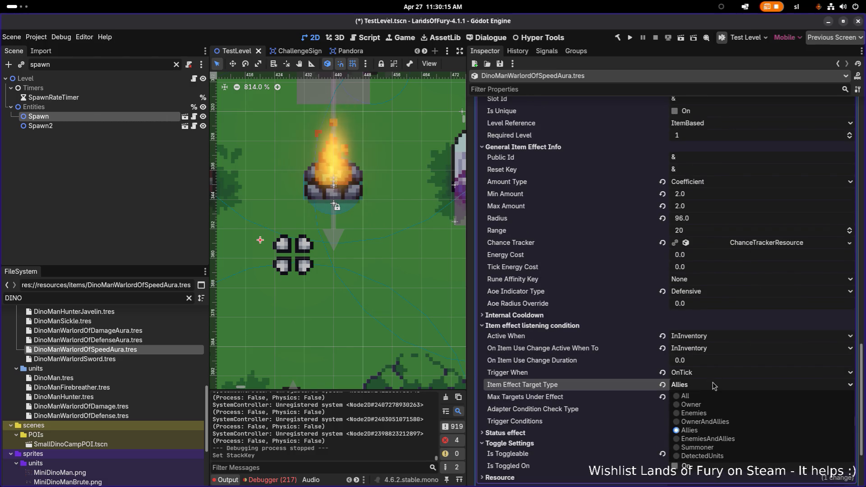
click(719, 422)
key(ctrl+s)
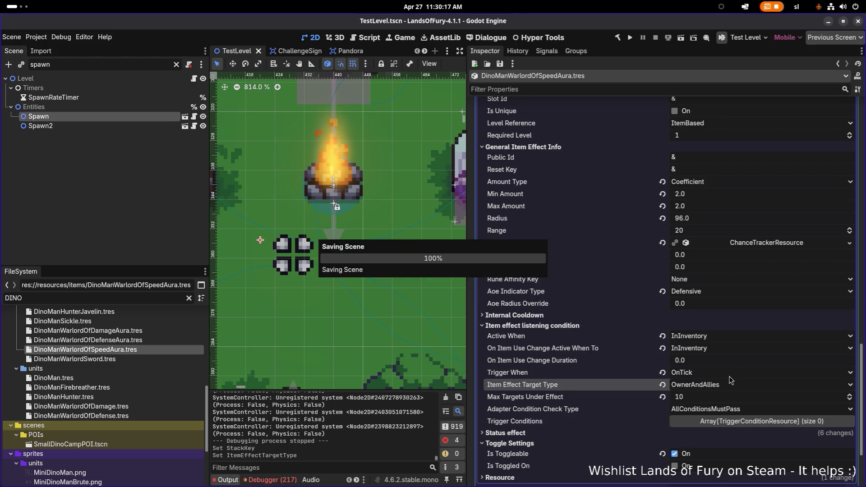
scroll(718, 374, down, 2)
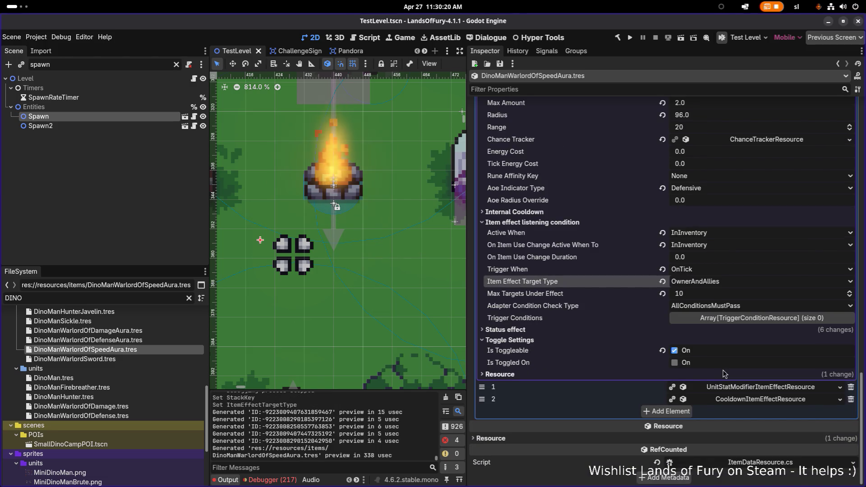
scroll(745, 387, down, 1)
scroll(745, 387, down, 1)
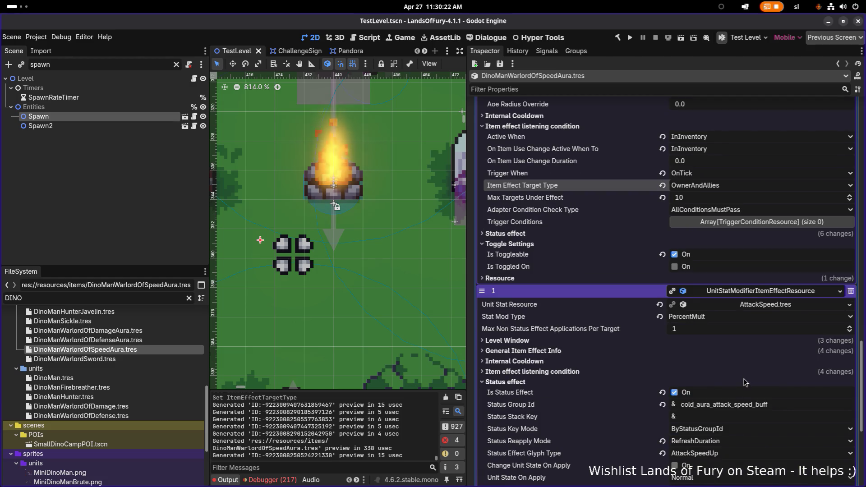
scroll(584, 321, up, 2)
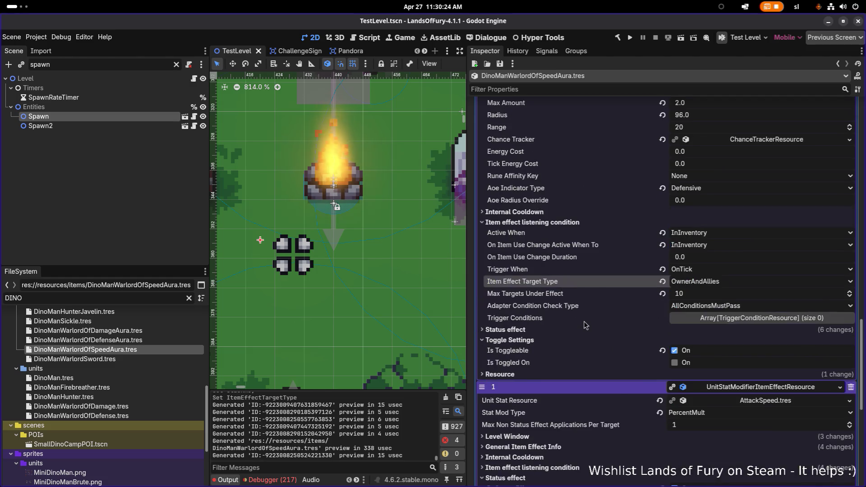
scroll(584, 321, up, 2)
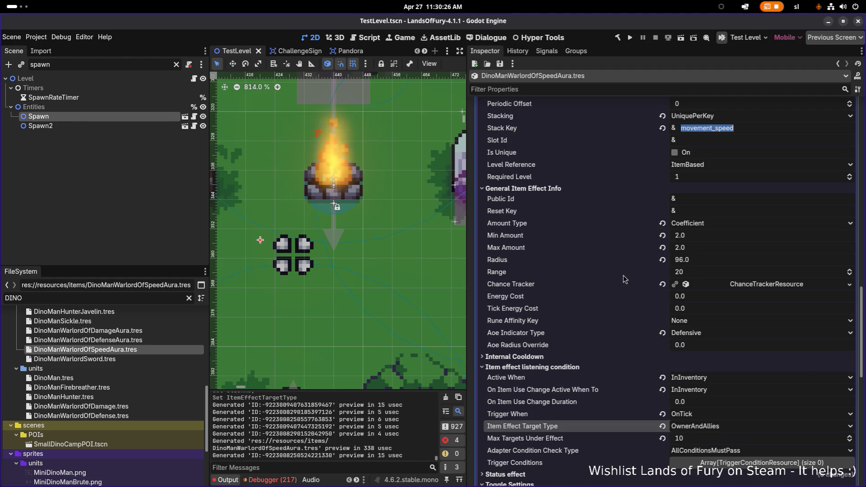
scroll(621, 277, up, 7)
Set the Status effect's Status Group Id to movement_speed and save.
scroll(620, 277, down, 3)
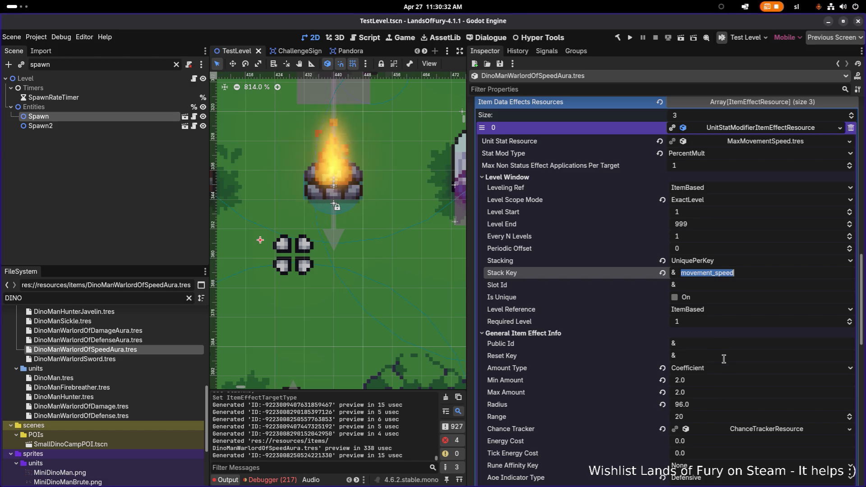
scroll(729, 345, down, 3)
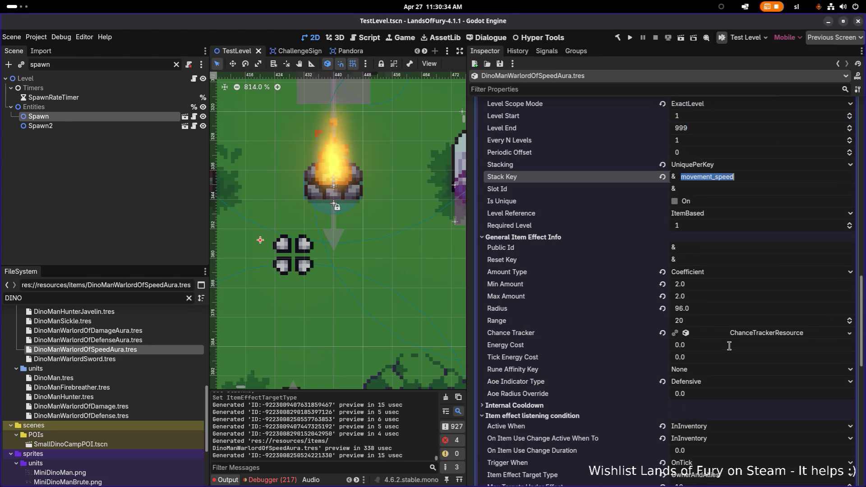
scroll(729, 345, down, 2)
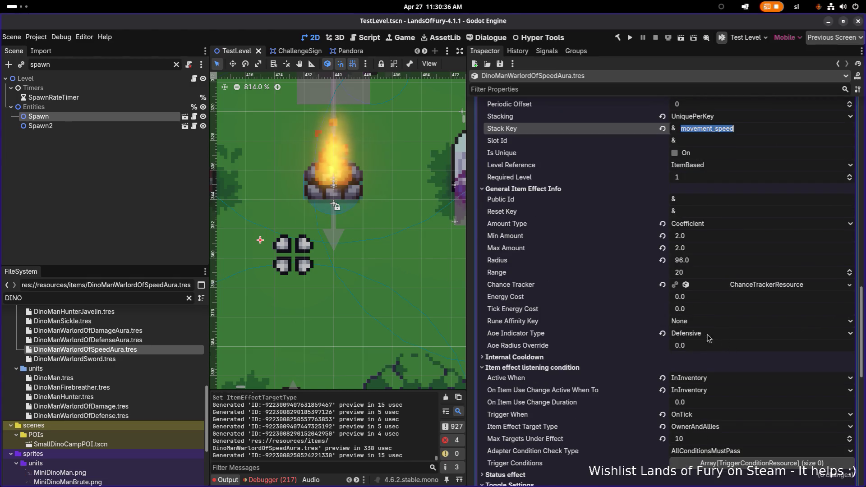
scroll(592, 355, down, 3)
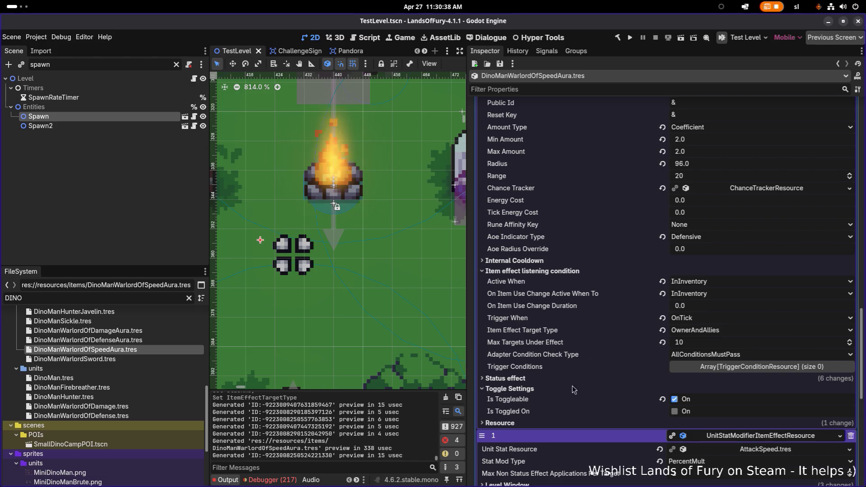
click(559, 381)
double_click(777, 400)
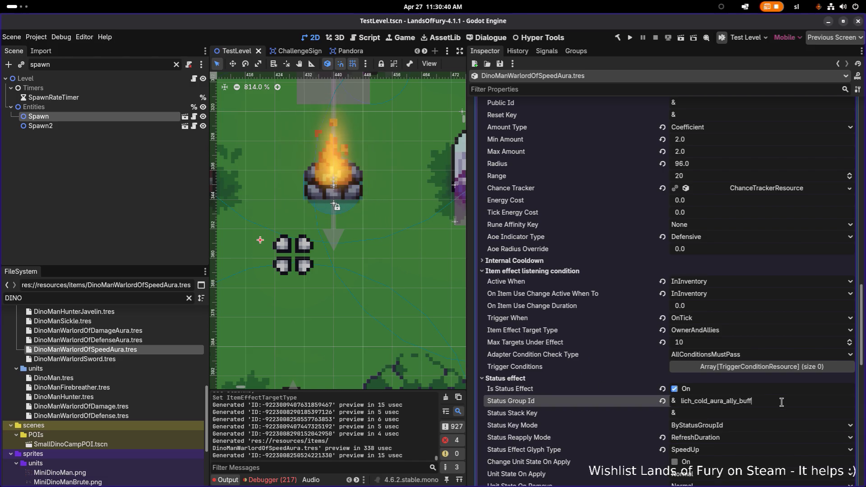
key(ctrl+v)
scroll(777, 402, down, 3)
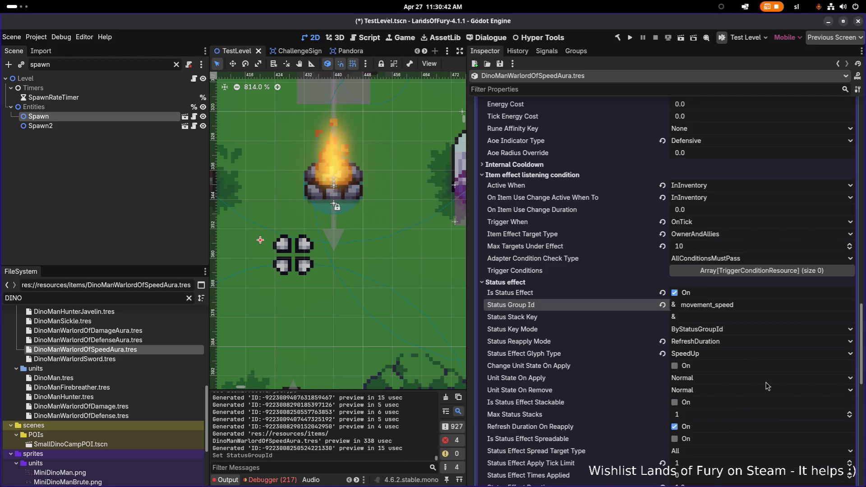
scroll(768, 384, down, 3)
key(ctrl+s)
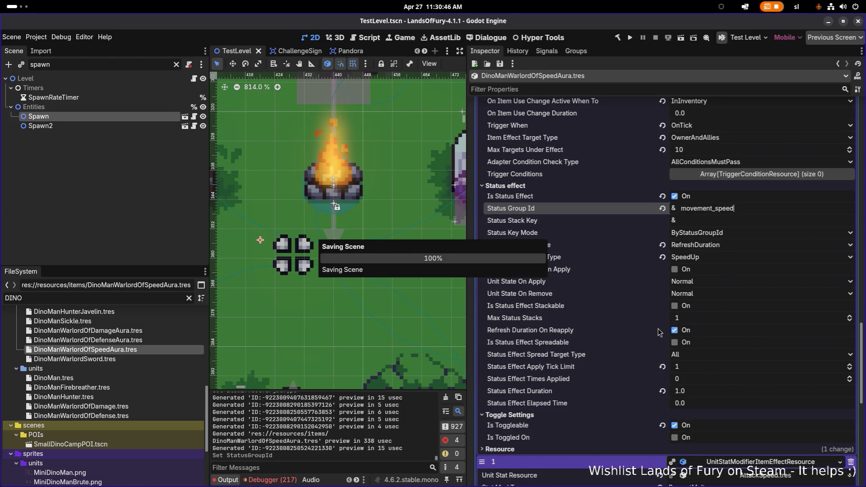
scroll(659, 332, up, 10)
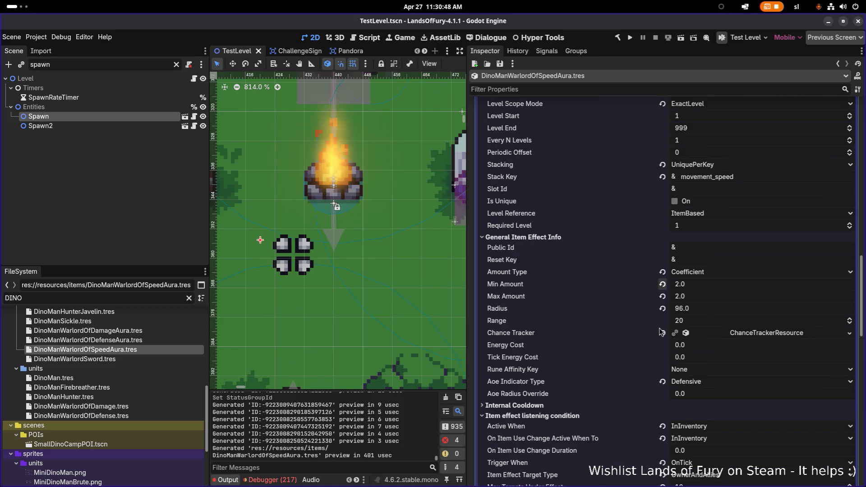
scroll(659, 333, down, 10)
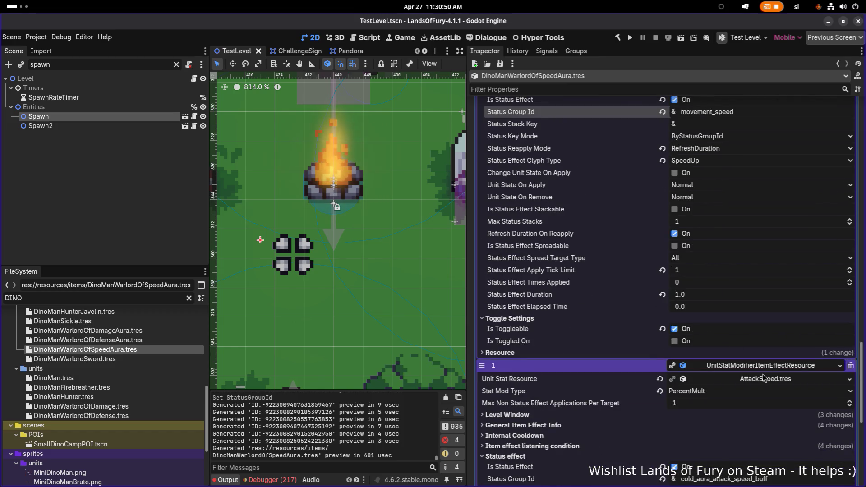
scroll(764, 377, down, 5)
Set the attack-speed effect's Stack Key to attack_speed.
click(602, 233)
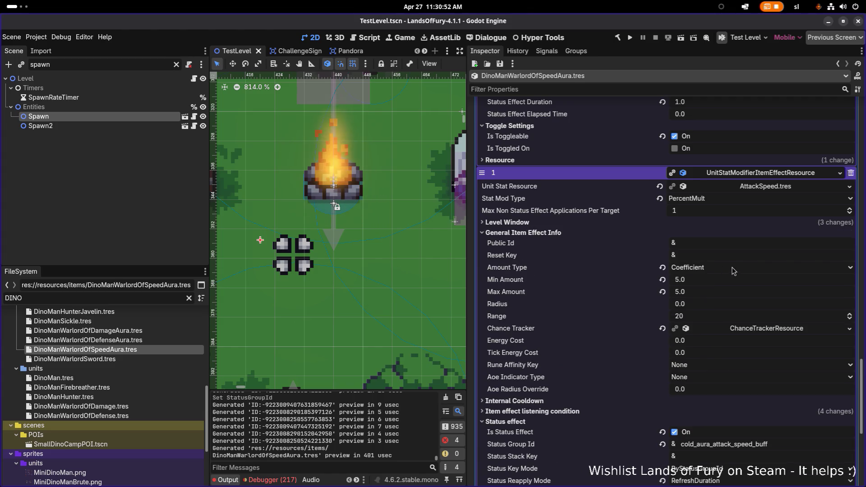
click(622, 222)
click(785, 318)
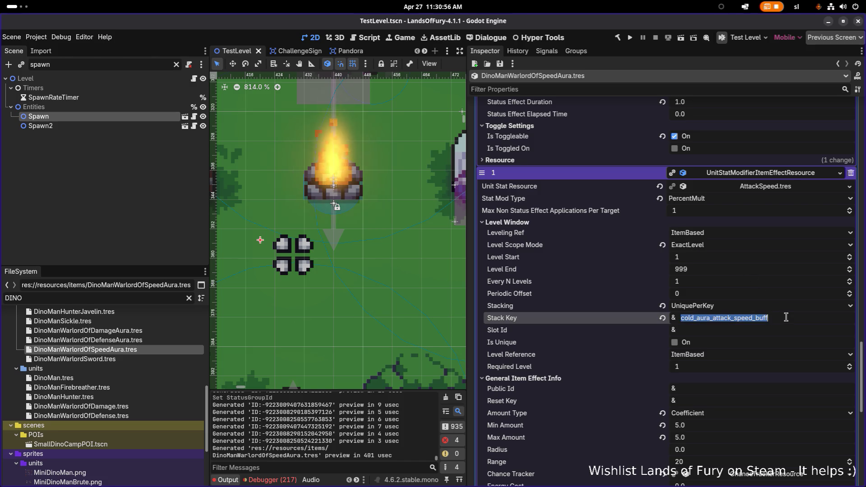
text(attack_speed)
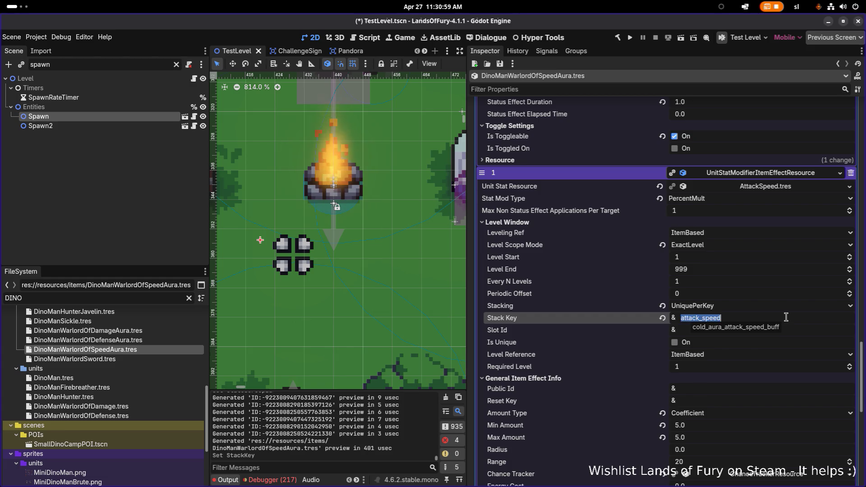
key(Return)
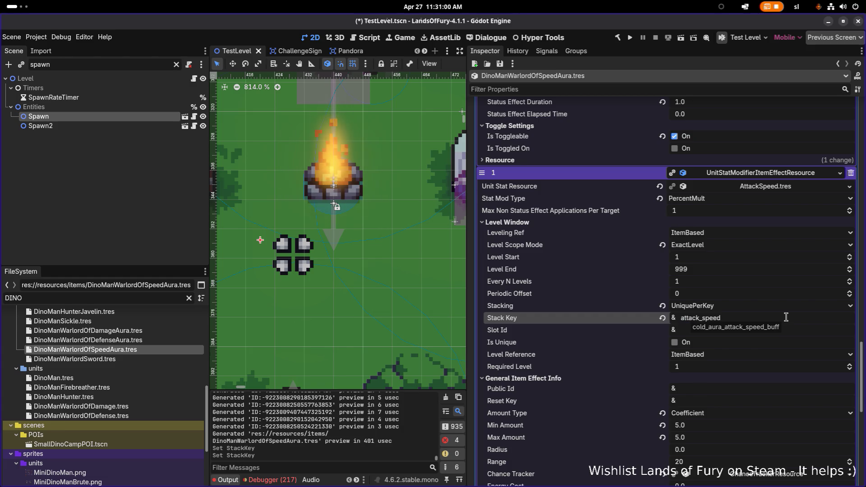
scroll(772, 330, down, 3)
scroll(759, 331, down, 2)
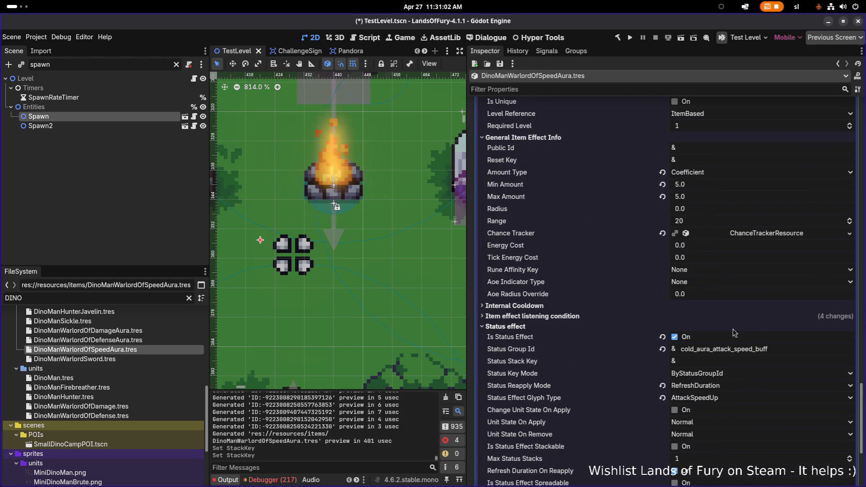
Set its Status Group Id to attack_speed and save.
click(576, 308)
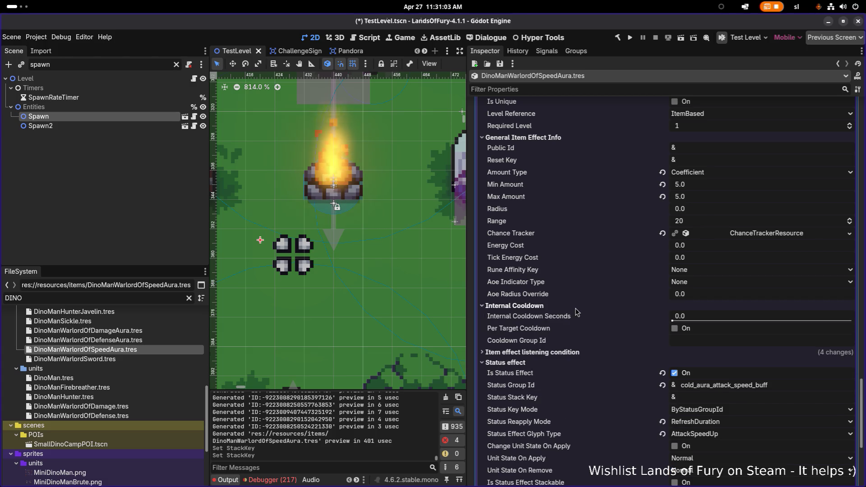
click(572, 355)
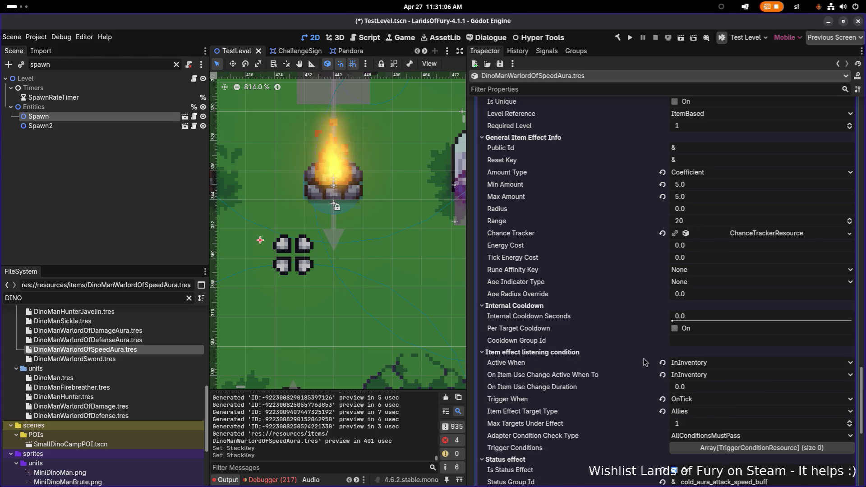
scroll(731, 390, down, 3)
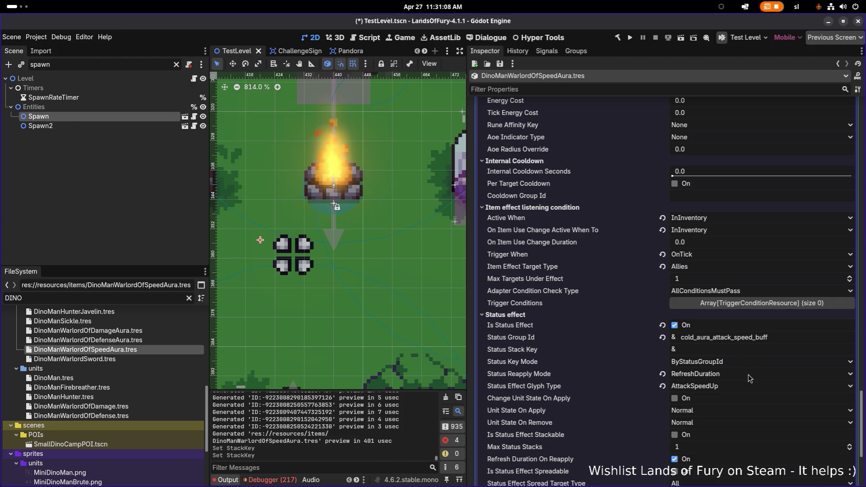
key(ctrl+a)
text(attack_speed)
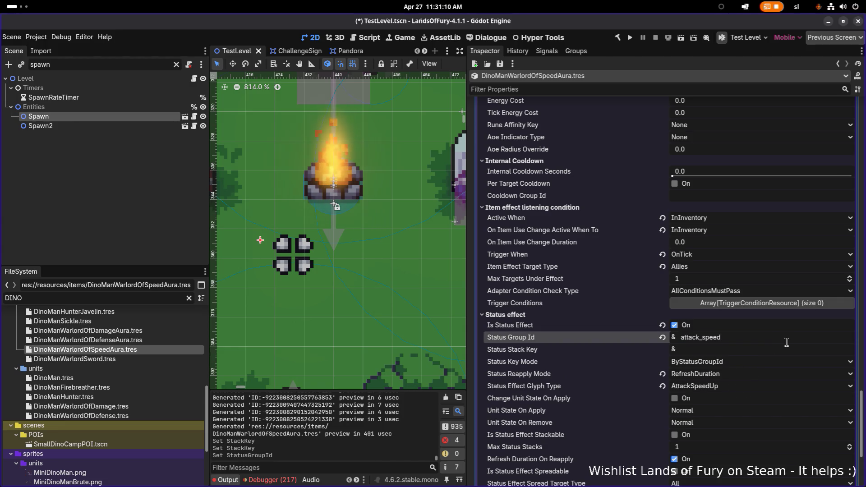
key(ctrl+s)
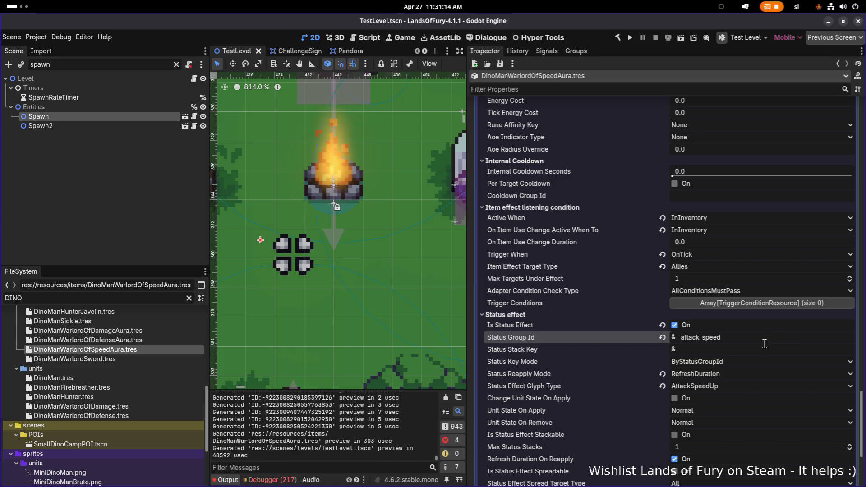
Make the attack-speed effect target OwnerAndAllies and save.
scroll(764, 344, down, 2)
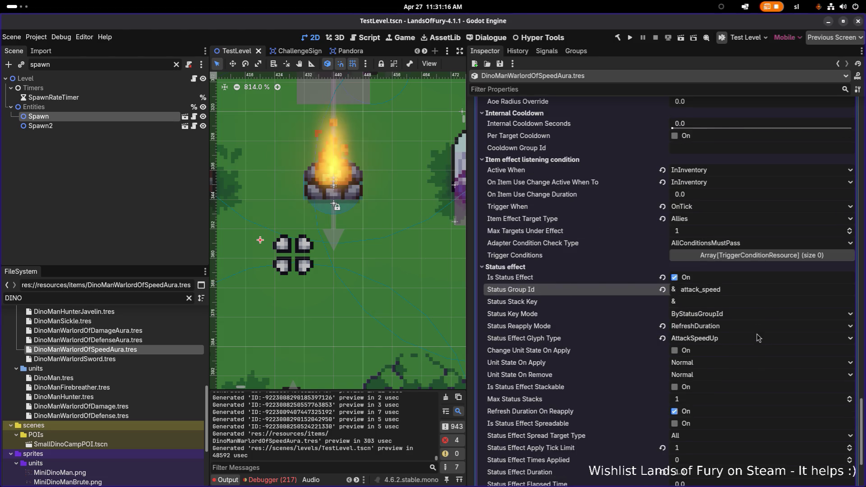
click(748, 219)
click(734, 262)
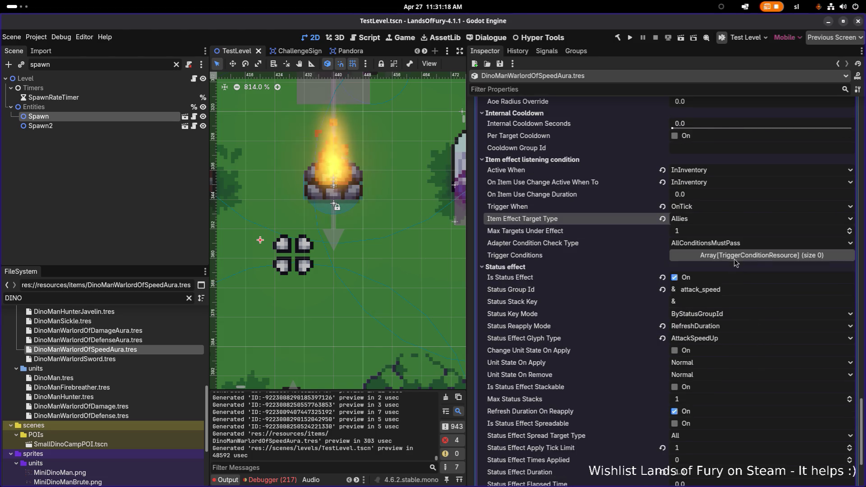
click(738, 219)
click(713, 255)
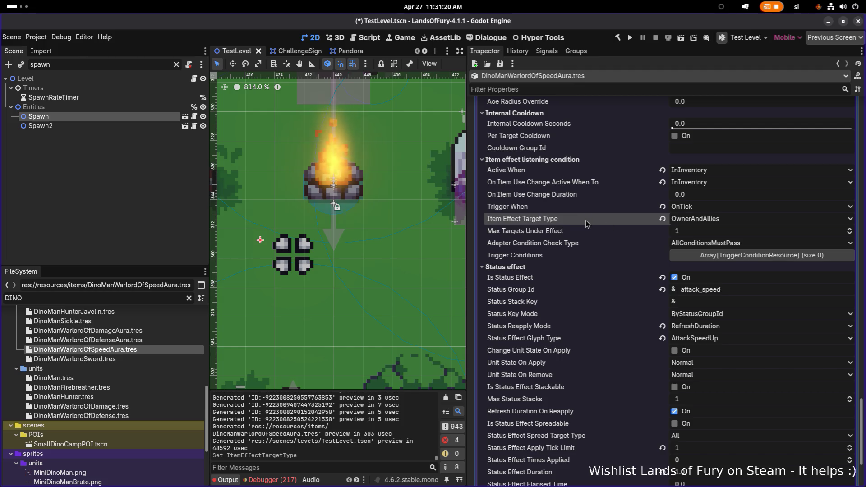
key(ctrl+s)
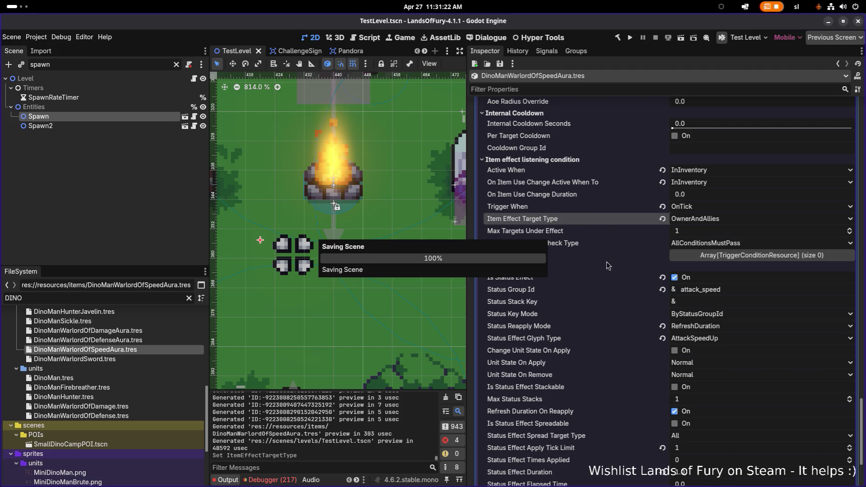
scroll(619, 262, down, 10)
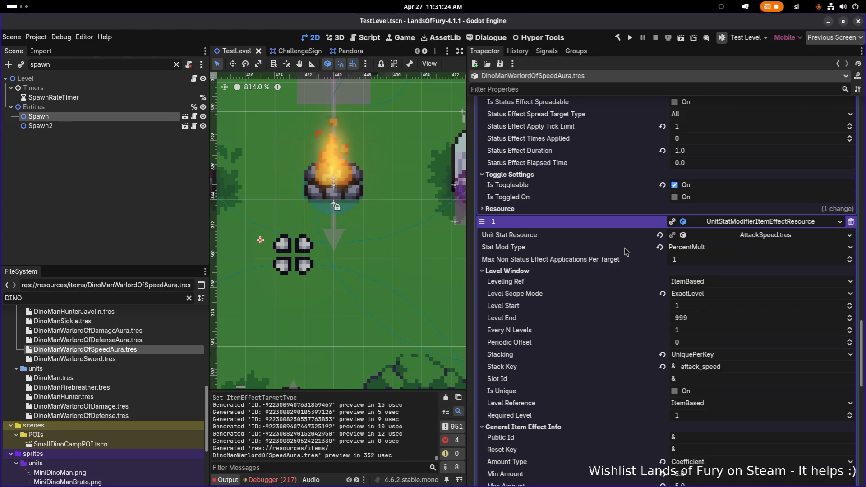
click(768, 223)
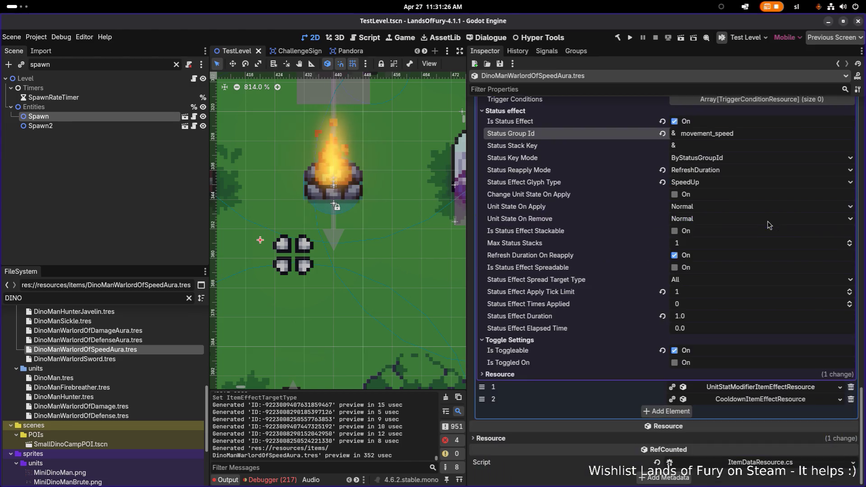
scroll(754, 239, up, 2)
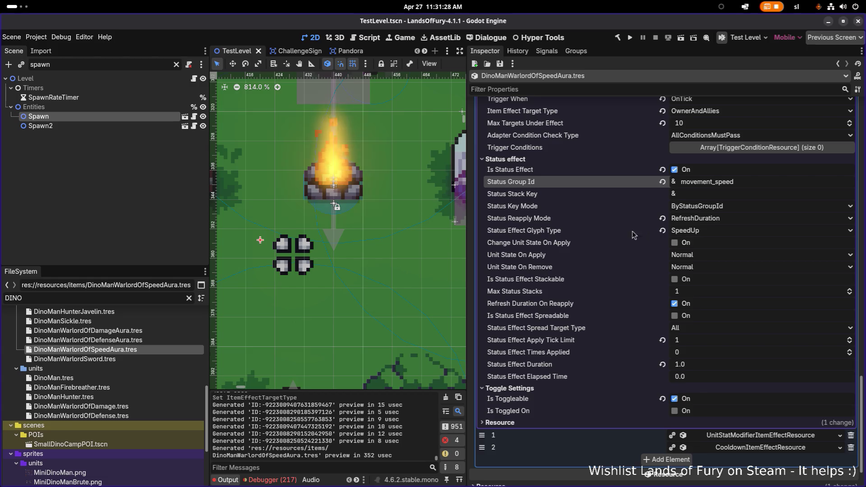
scroll(631, 271, up, 6)
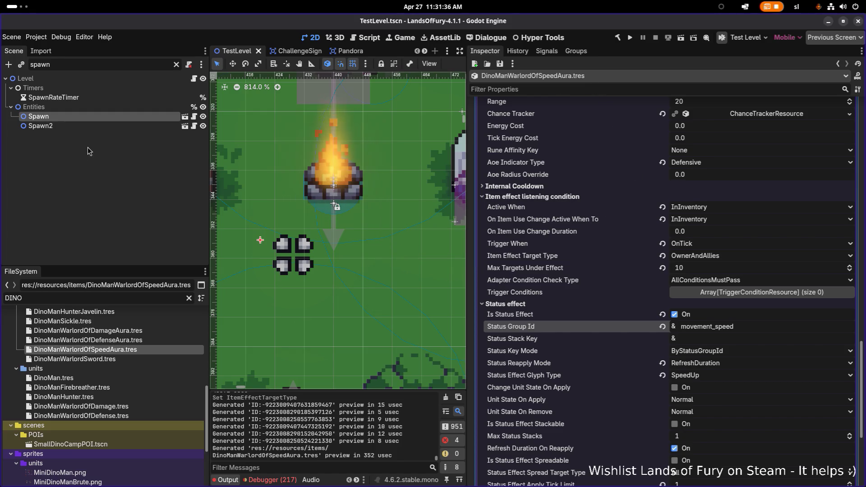
scroll(665, 165, up, 15)
scroll(665, 165, down, 5)
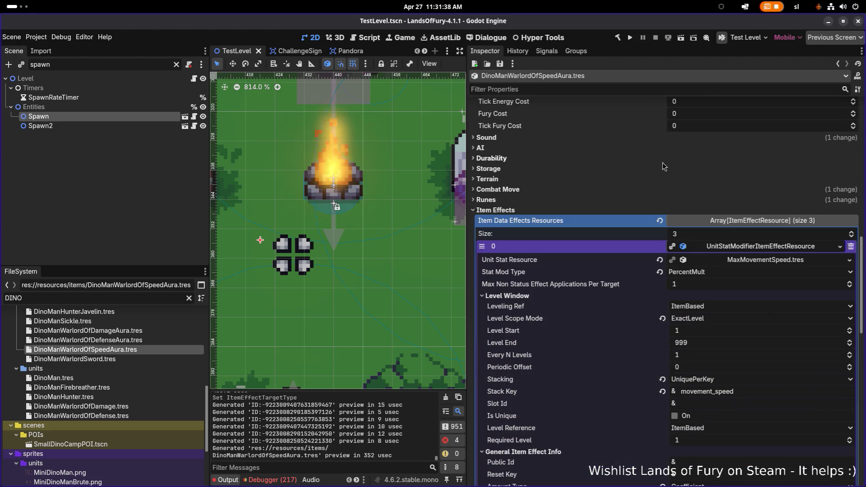
Duplicate DinoManWarlordOfDefense.tres as DinoManWarlordOfSpeed.tres.
click(133, 416)
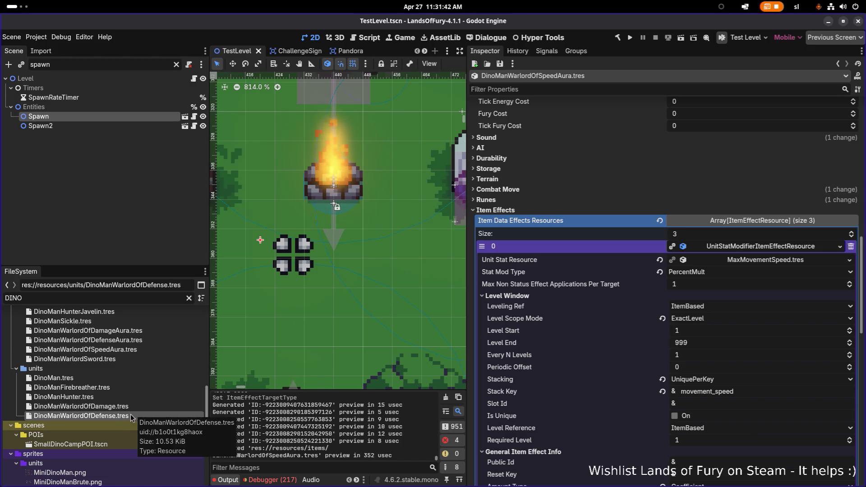
key(ctrl+d)
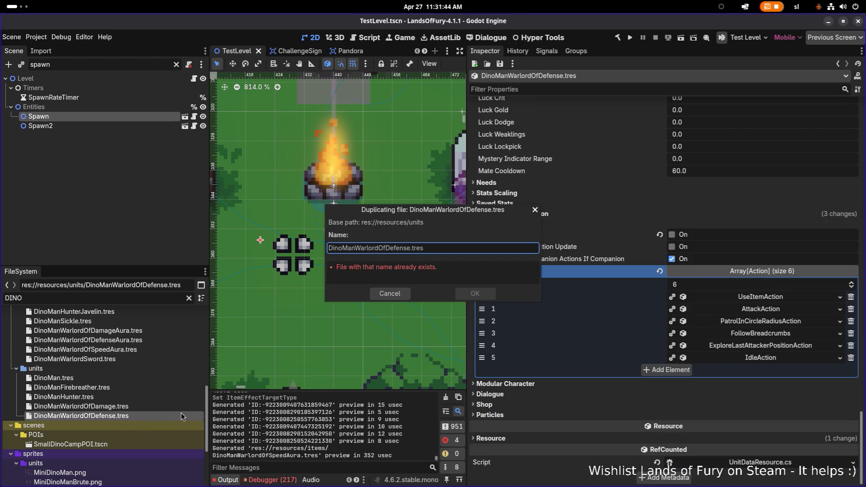
key(shift+Left)
key(shift+Left)
key(shift+Left)
text(Speed)
key(Return)
Change the new unit's Id, Name and Description keys from defense to speed, and save.
click(166, 425)
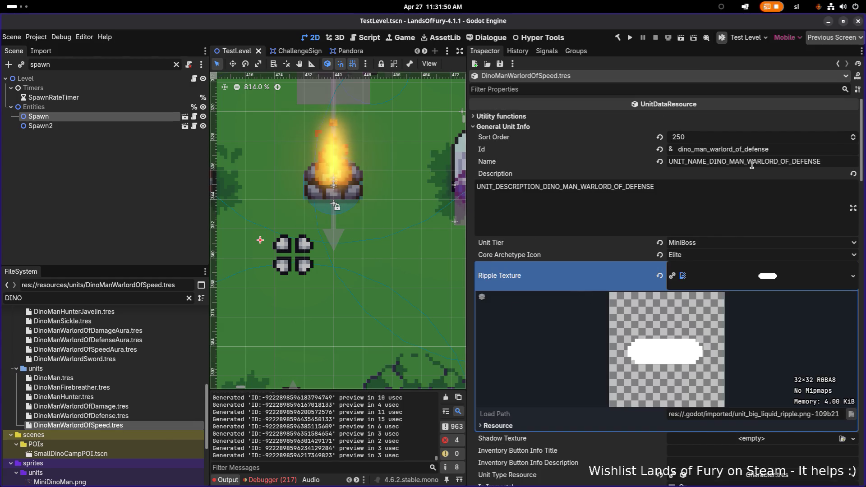
double_click(757, 148)
text(speed)
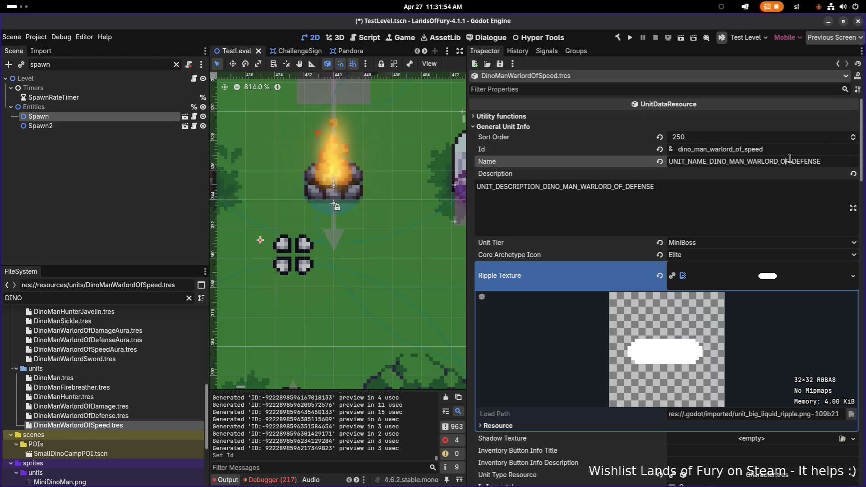
double_click(841, 158)
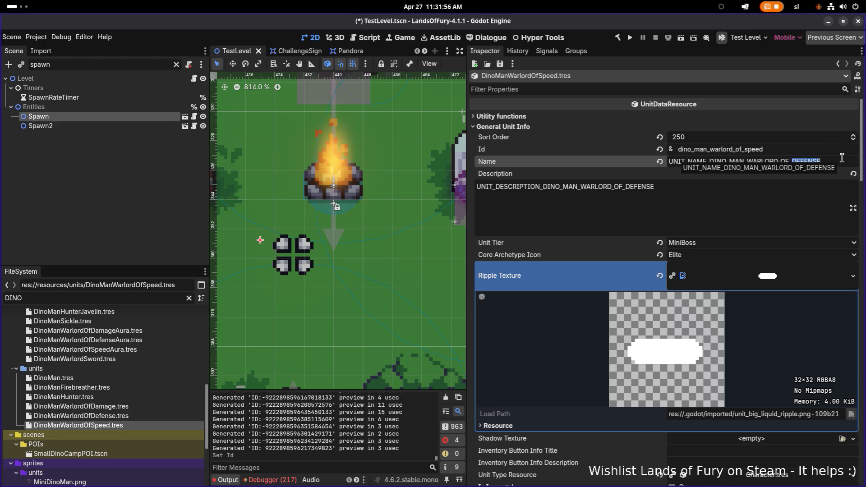
text(SPEE)
double_click(808, 196)
text(SP)
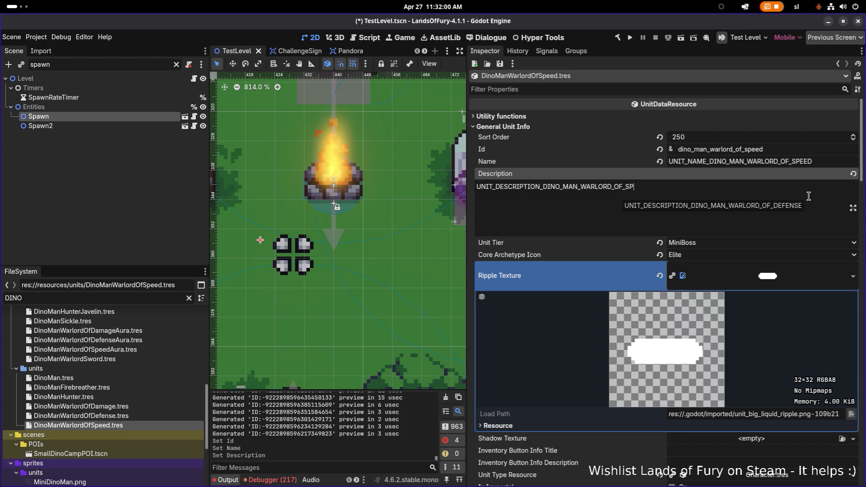
key(ctrl+s)
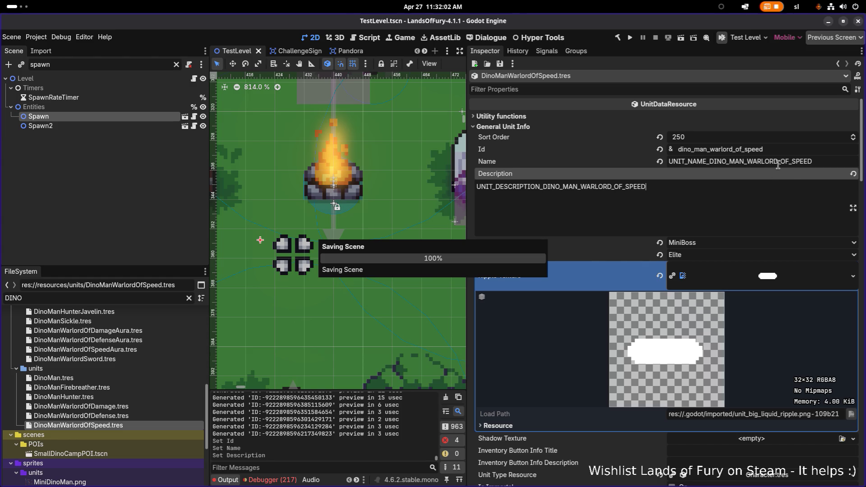
scroll(666, 205, down, 5)
Make the speed warlord's Inventory Resource unique and show its item slots.
scroll(667, 204, down, 7)
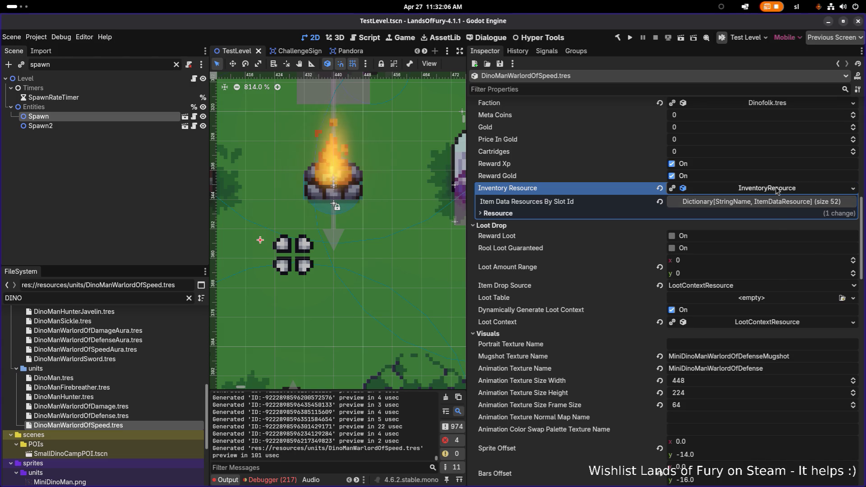
click(776, 191)
click(794, 253)
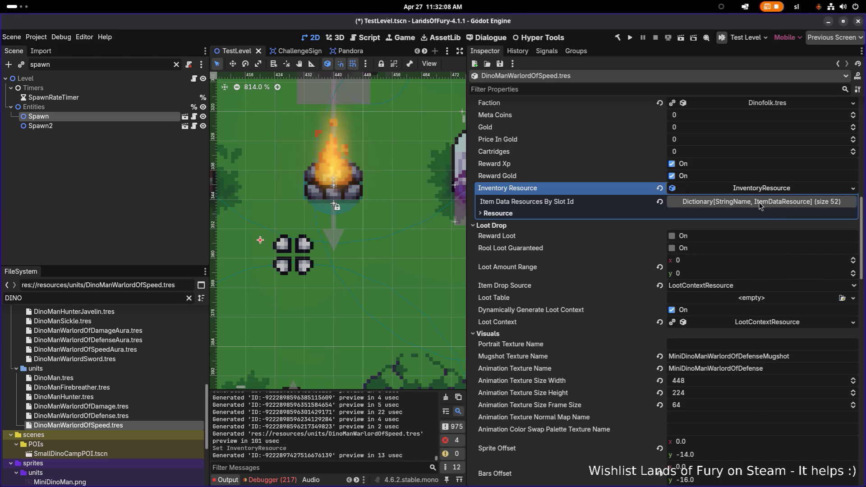
click(760, 203)
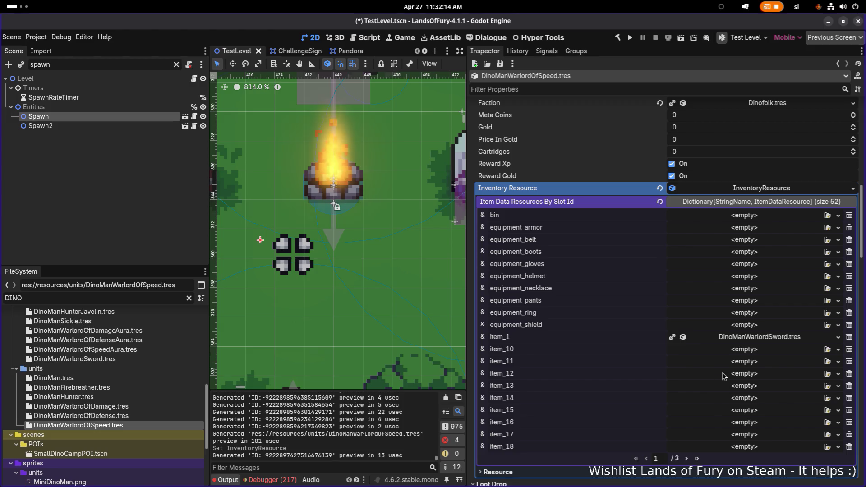
Quick Load DinoManWarlordOfSpeedAura.tres into inventory slot item_2.
click(686, 458)
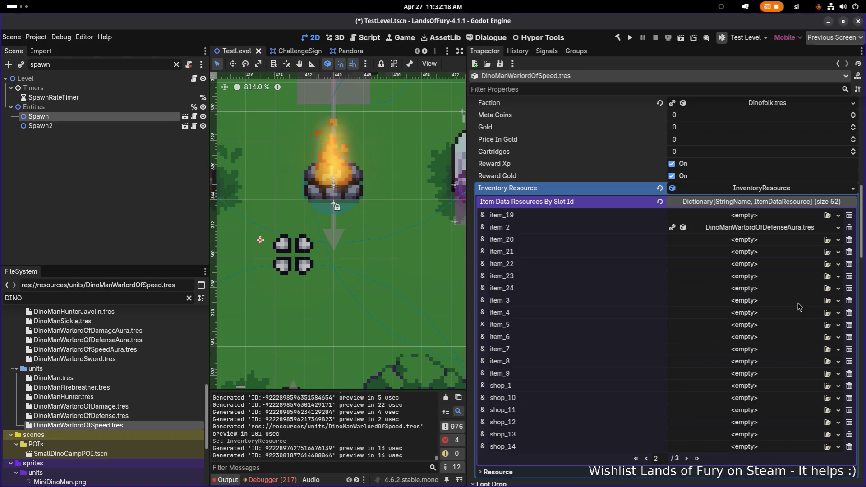
right_click(776, 227)
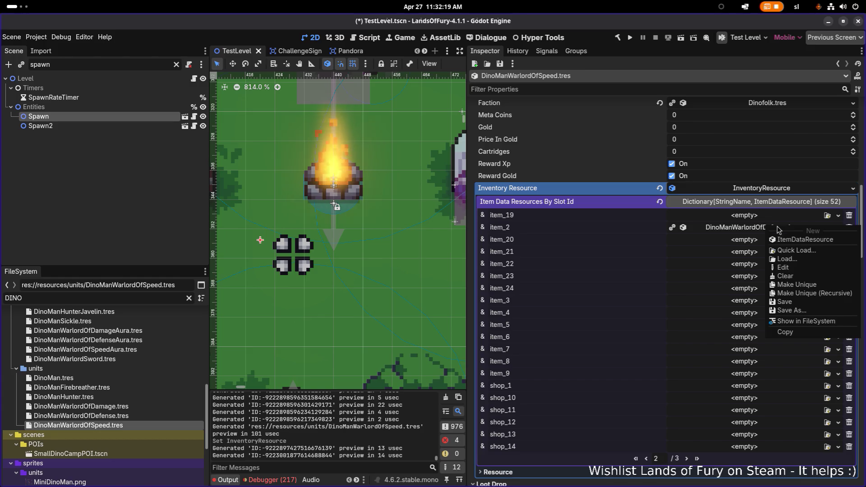
click(731, 227)
click(838, 227)
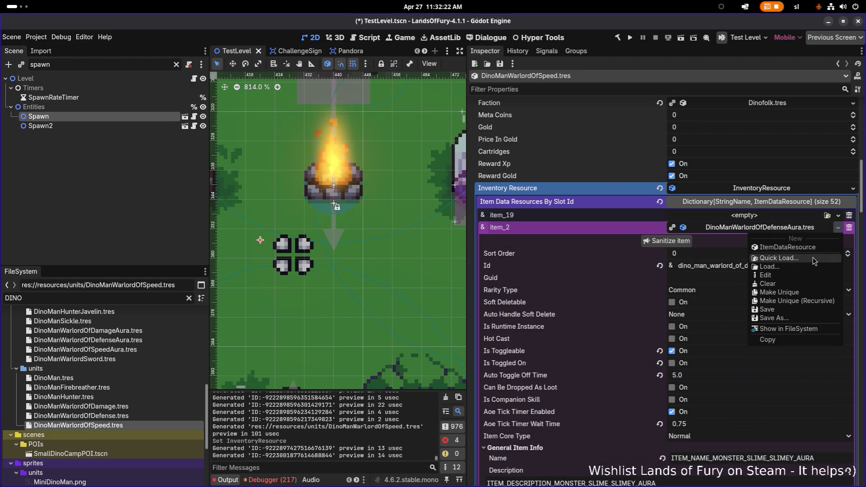
click(814, 260)
text(speeda)
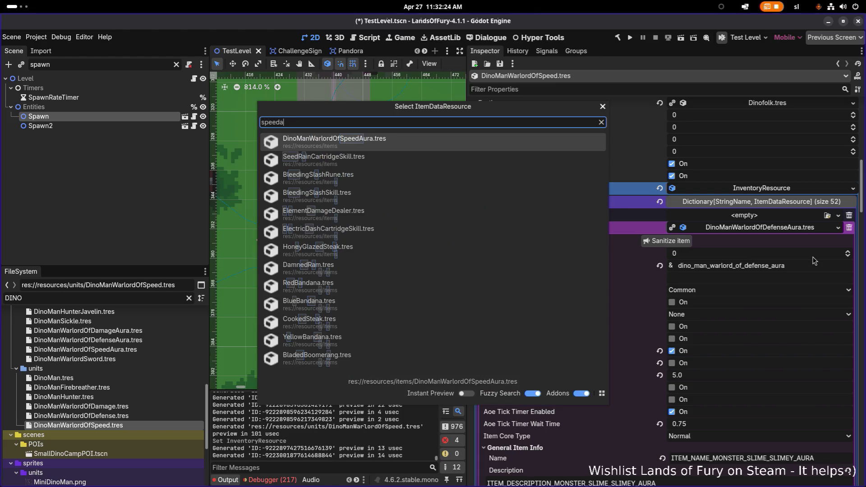
key(Return)
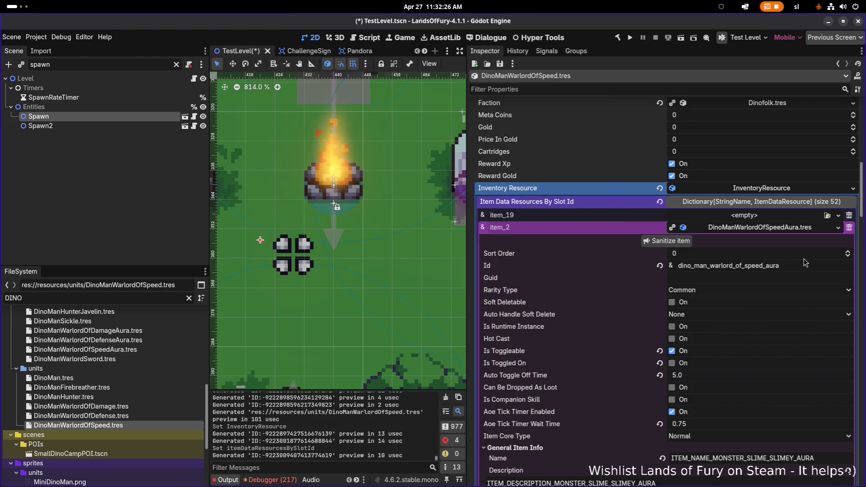
double_click(792, 266)
key(ctrl+c)
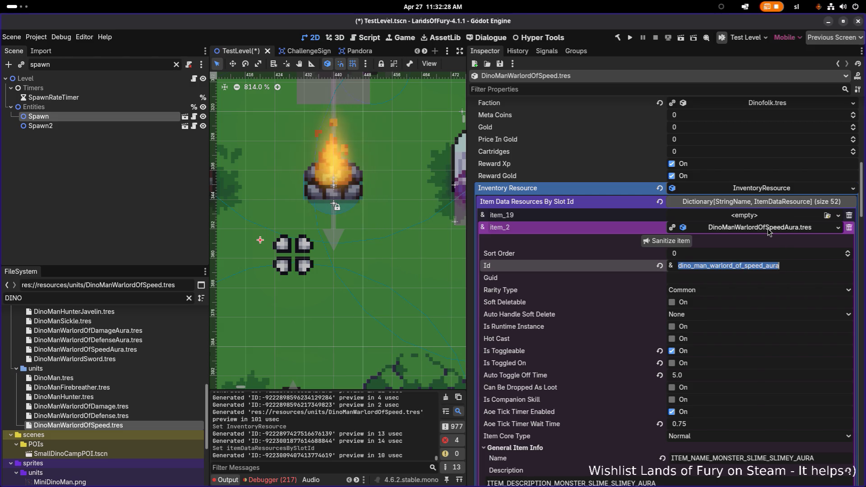
click(768, 228)
scroll(713, 325, down, 10)
scroll(714, 328, down, 4)
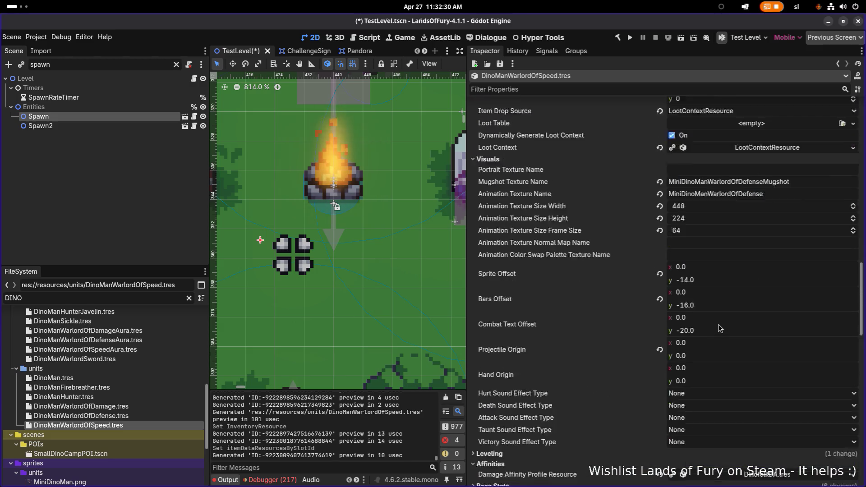
Rename the textures to MiniDinoManWarlordOfSpeedMugshot and MiniDinoManWarlordOfSpeed.
click(740, 134)
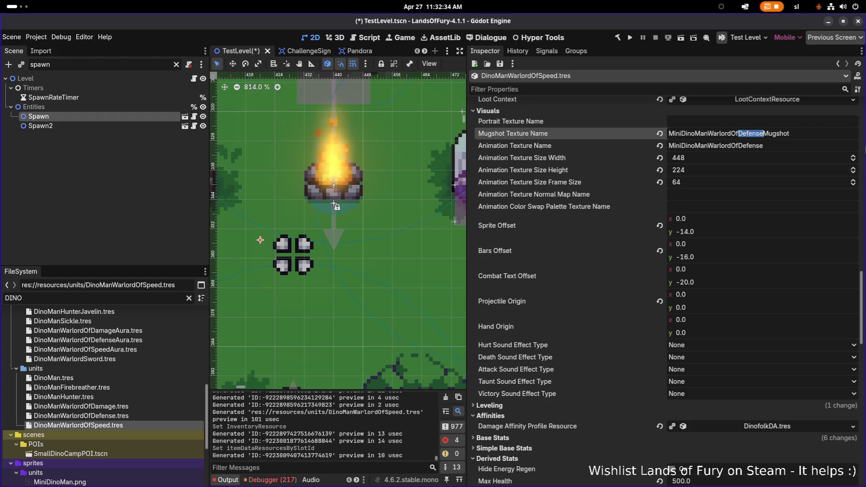
text(Speed)
key(Tab)
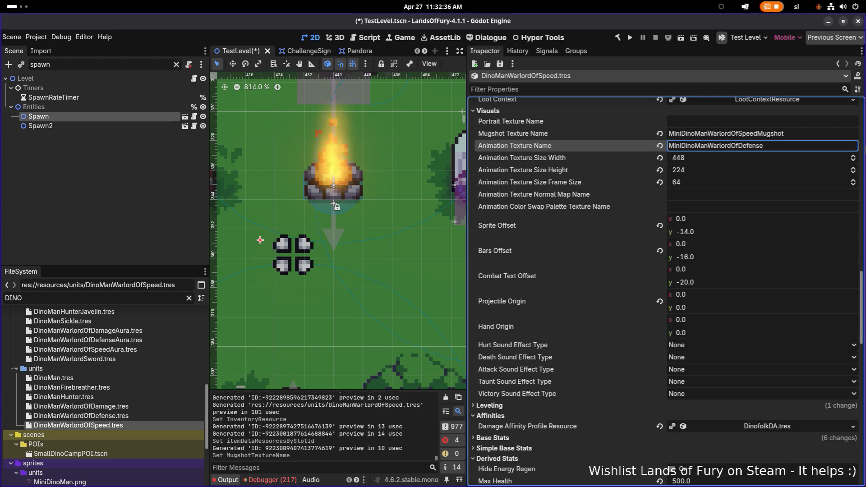
key(BackSpace)
key(BackSpace)
key(BackSpace)
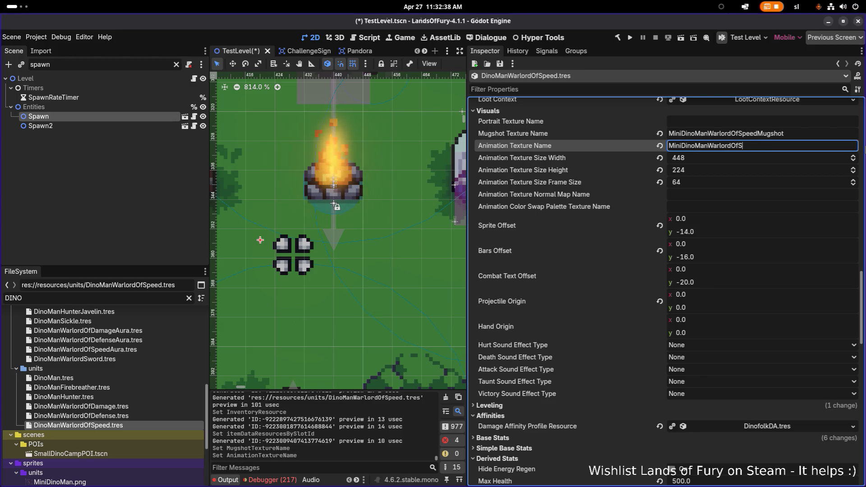
click(817, 208)
scroll(817, 213, down, 5)
scroll(801, 244, down, 4)
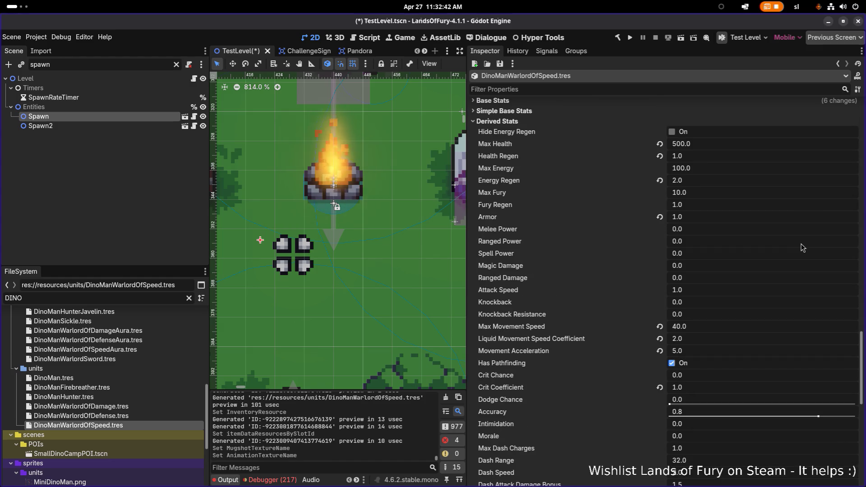
Set the speed warlord's Max Health to 250 and Max Movement Speed to 50.
click(706, 144)
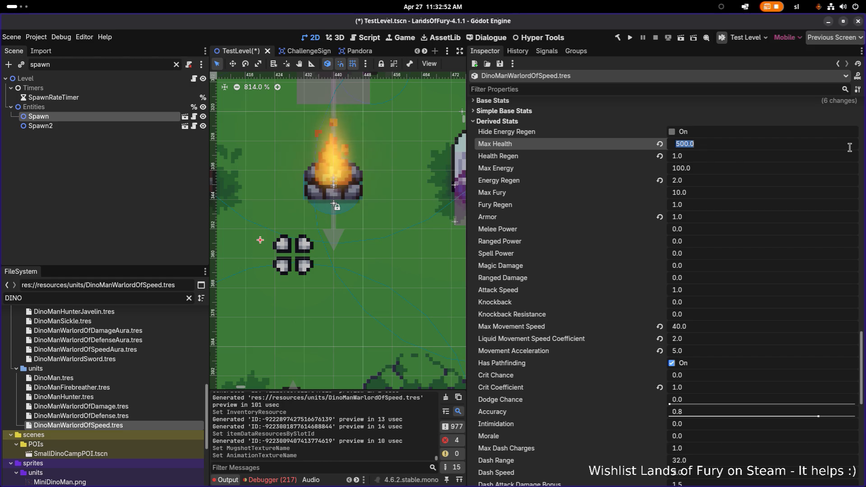
text(250)
key(Return)
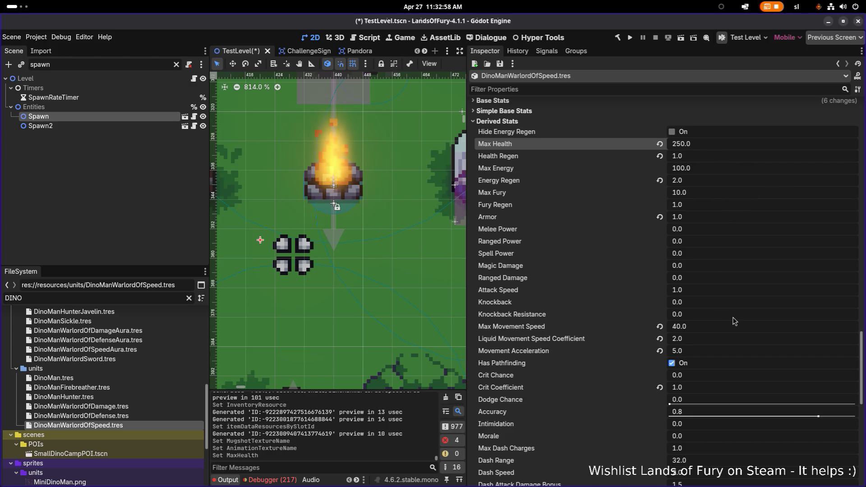
click(725, 329)
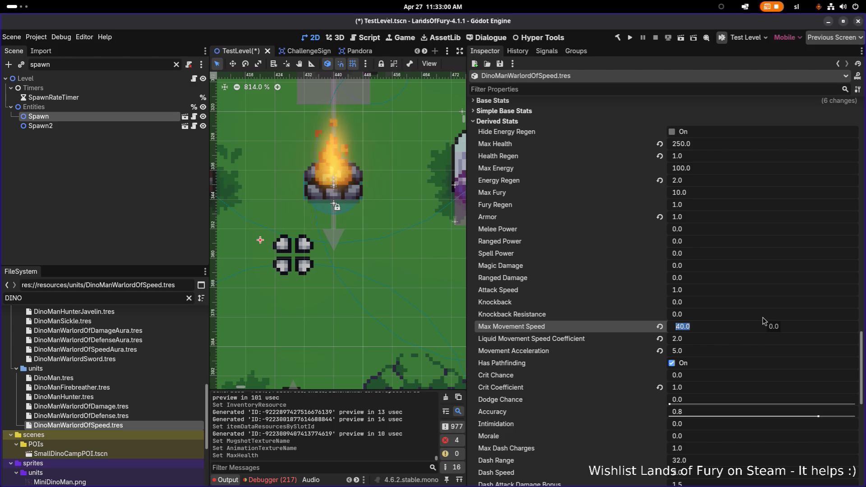
text(50)
key(Return)
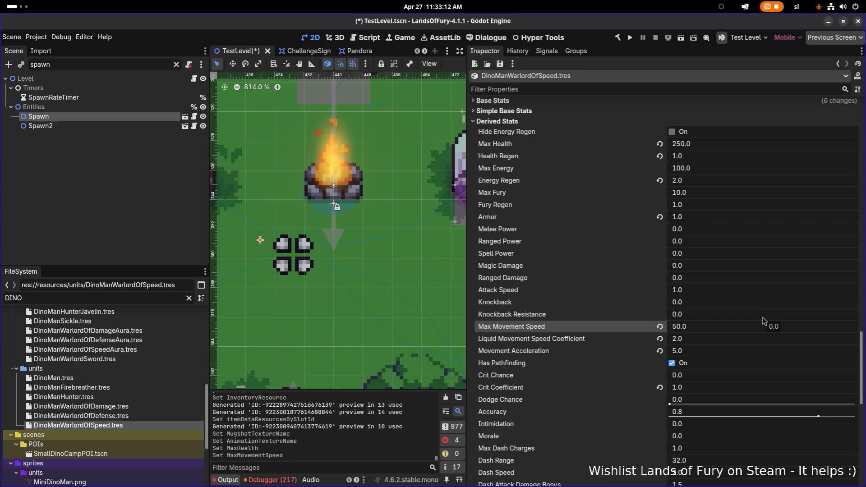
scroll(775, 266, down, 1)
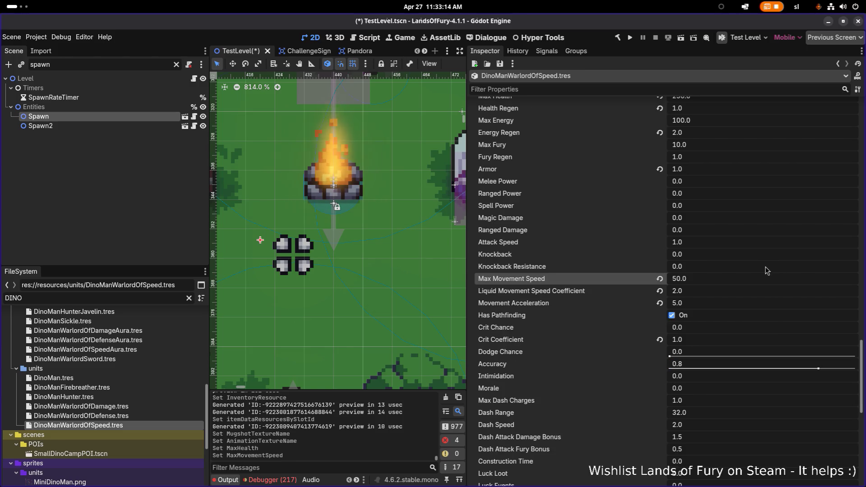
scroll(745, 240, down, 7)
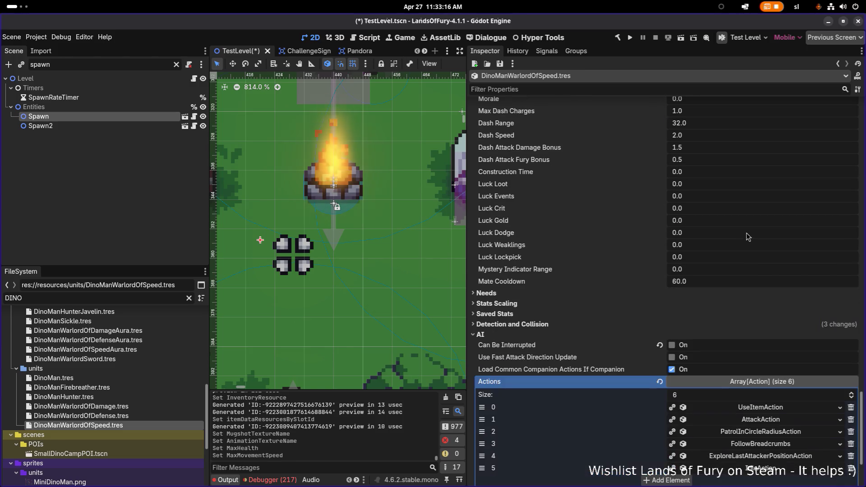
Save, then make UseItemAction, AttackAction and PatrolInCircleRadiusAction unique recursively.
key(ctrl+s)
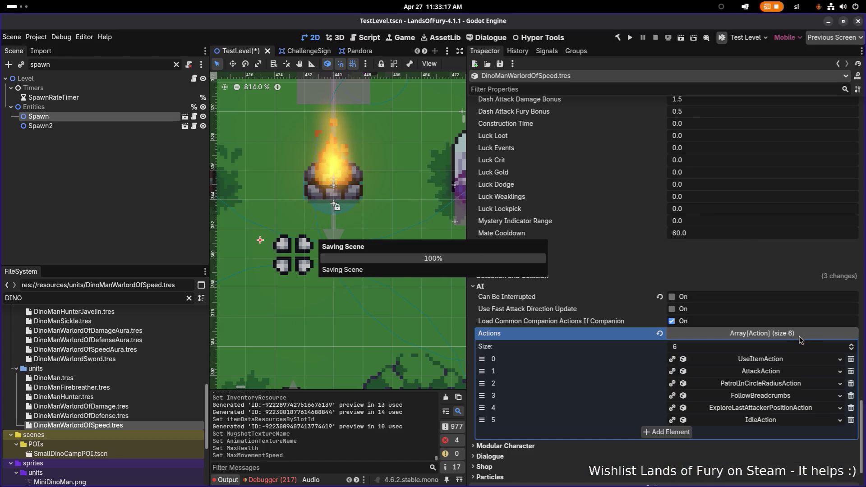
click(767, 357)
right_click(773, 299)
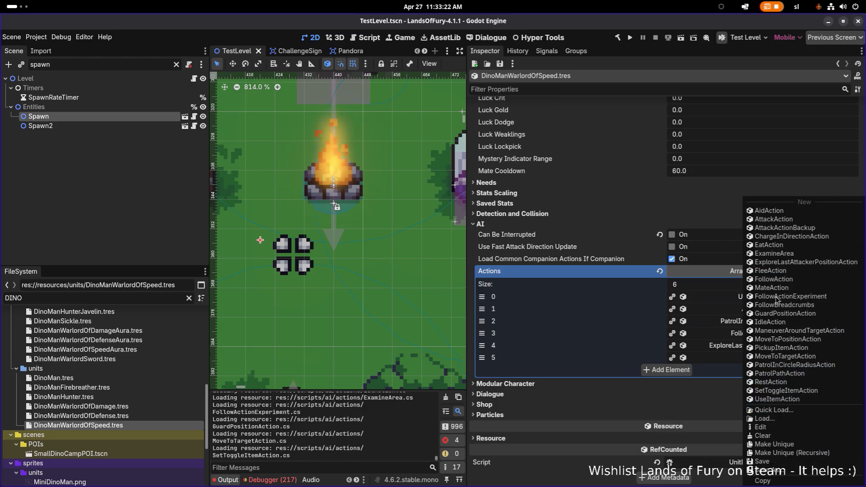
click(799, 453)
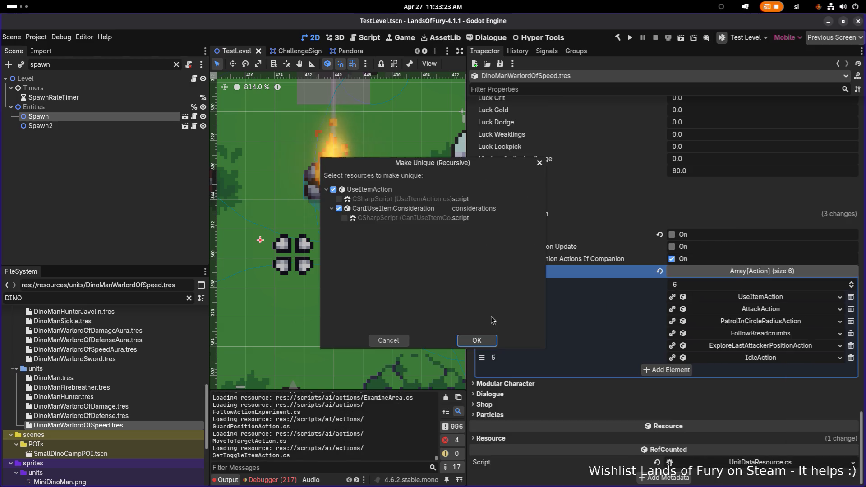
click(476, 341)
right_click(759, 309)
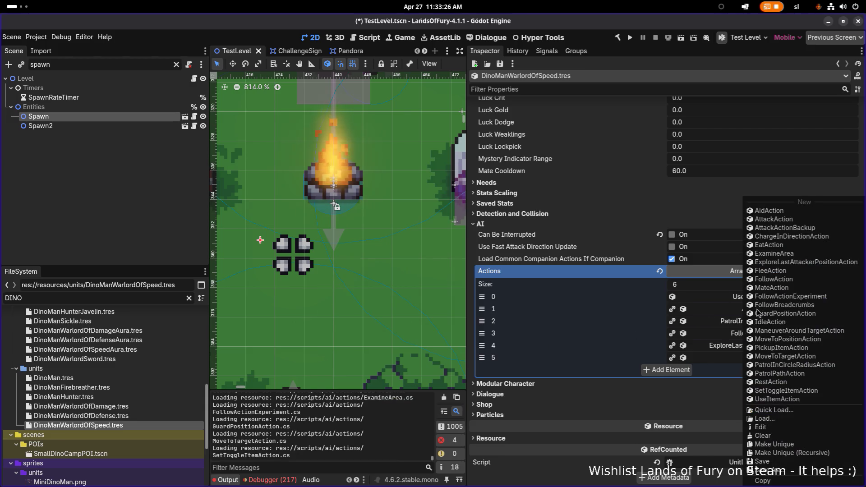
click(824, 453)
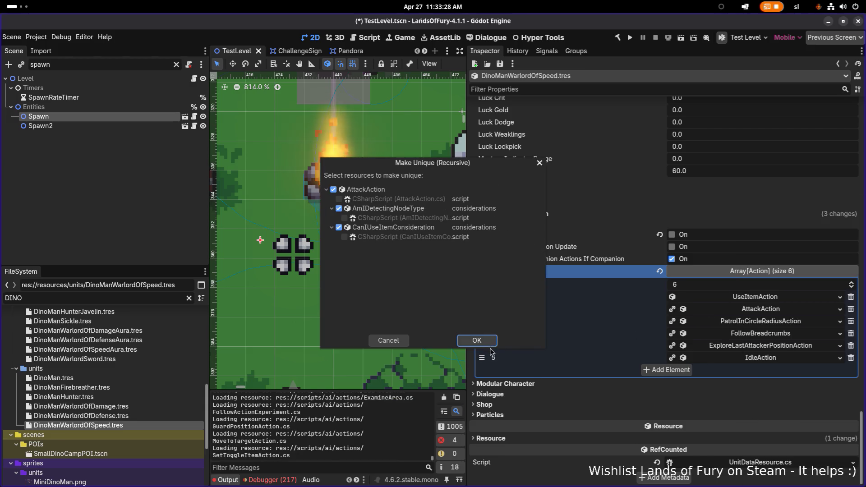
click(476, 343)
right_click(762, 322)
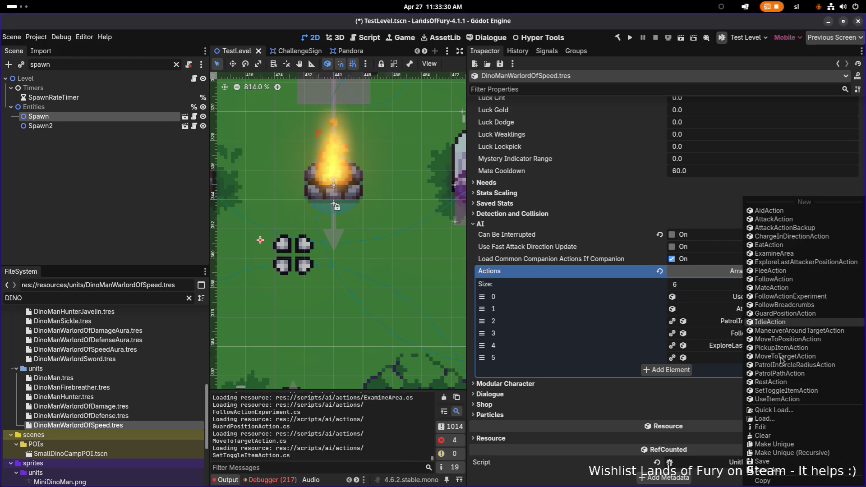
click(802, 450)
click(476, 341)
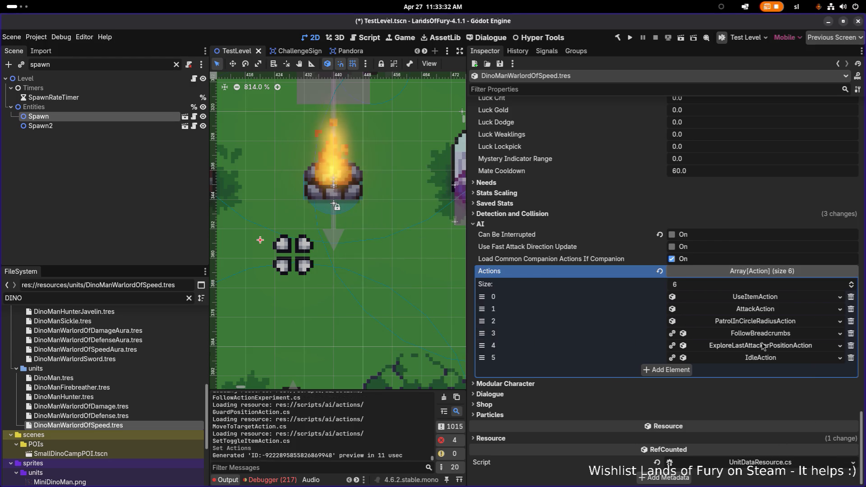
Make FollowBreadcrumbs, ExploreLastAttackerPositionAction and IdleAction unique, then expand UseItemAction.
right_click(762, 334)
click(790, 453)
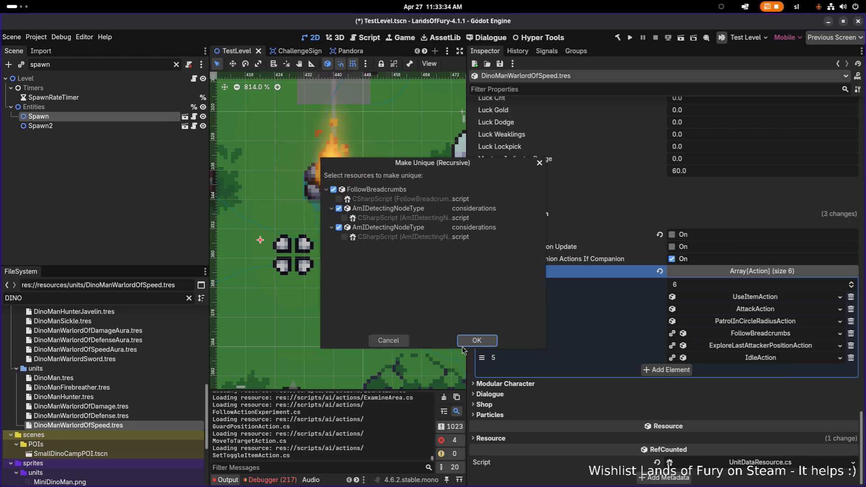
click(479, 344)
right_click(744, 350)
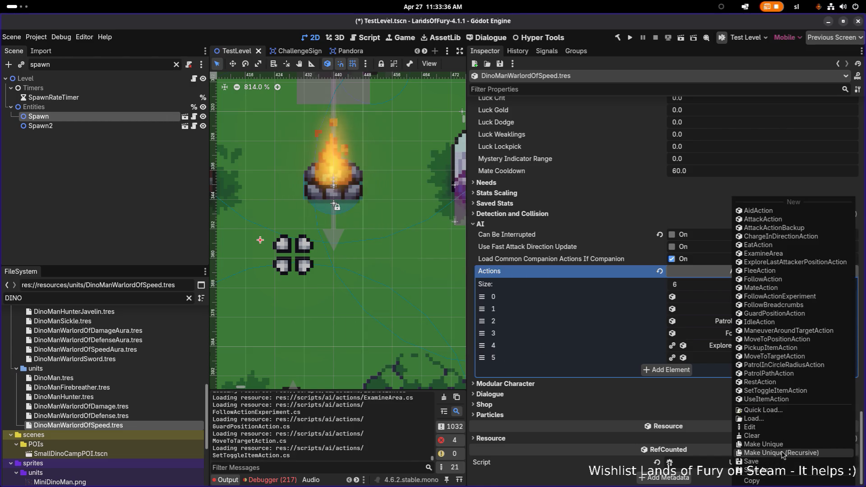
click(790, 453)
click(479, 343)
right_click(755, 360)
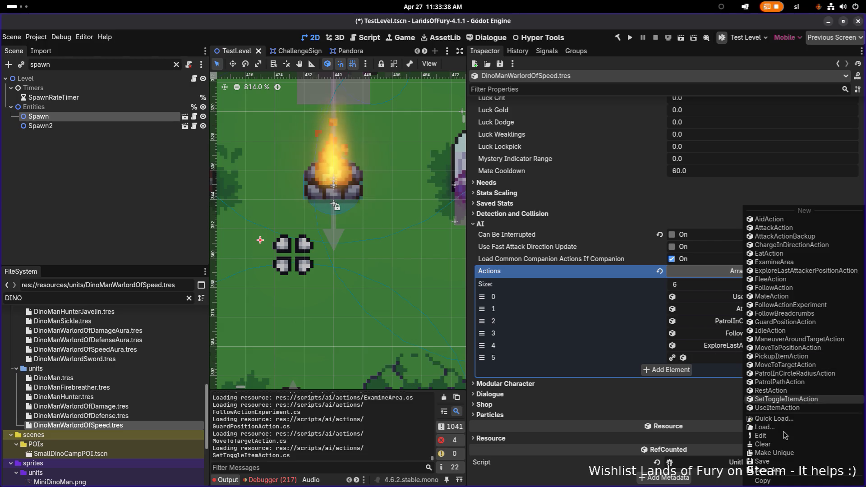
click(790, 444)
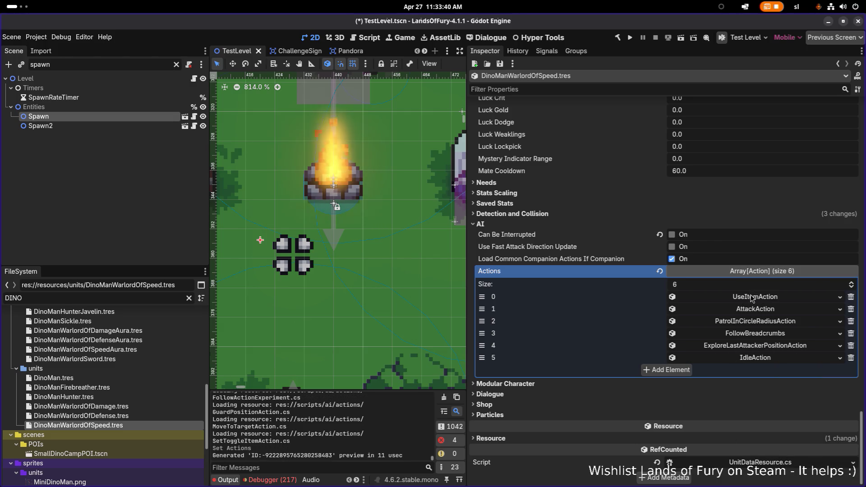
click(752, 297)
Change the UseItemAction's Item Id and Id to dino_man_warlord_of_speed_aura and save.
scroll(727, 314, down, 2)
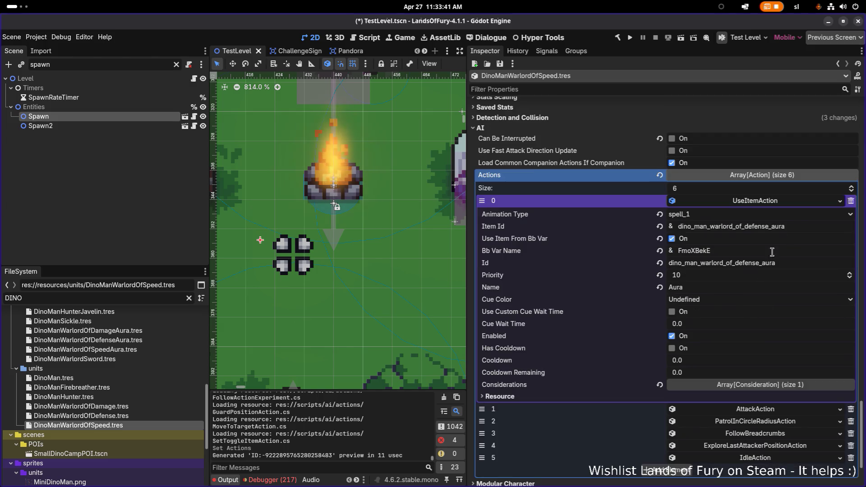
double_click(796, 226)
key(ctrl+v)
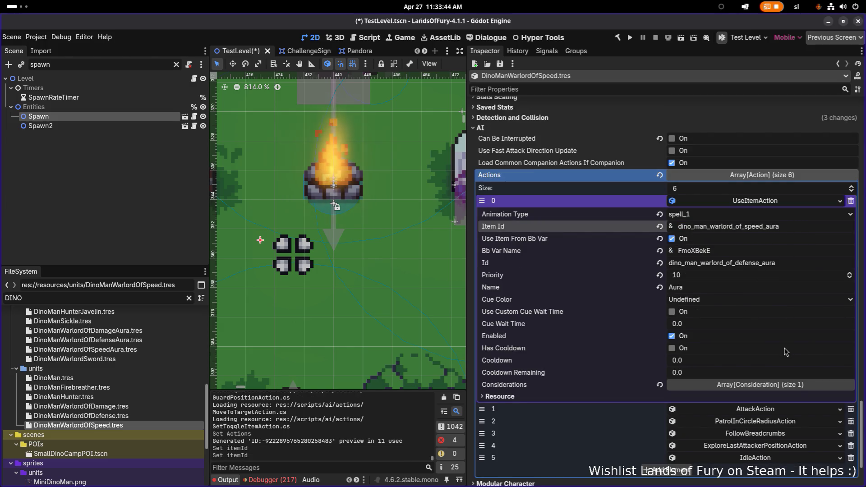
key(ctrl+s)
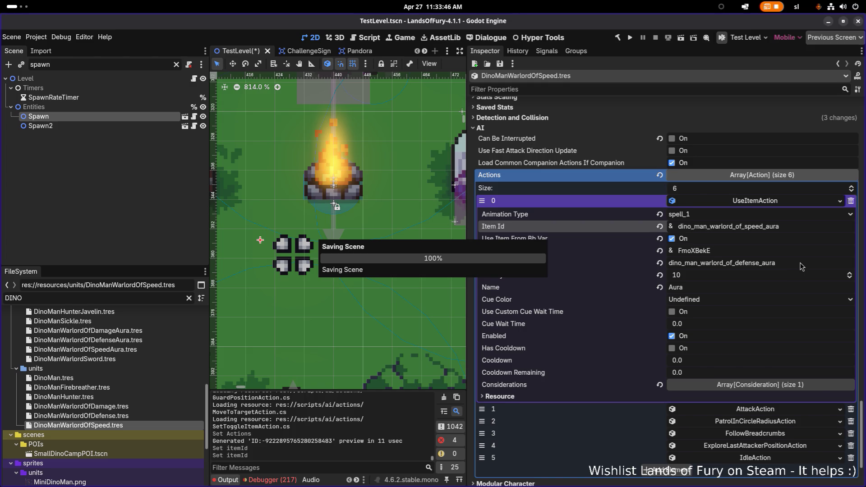
double_click(799, 263)
key(ctrl+v)
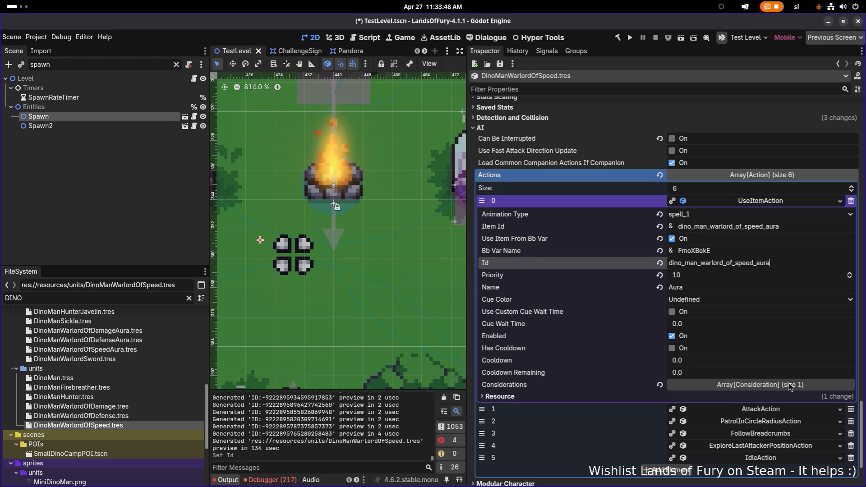
Set the CanIUseItemConsideration Item Id to dino_man_warlord_of_speed_aura, save, then select the Spawn node.
click(790, 384)
scroll(791, 375, down, 2)
click(796, 316)
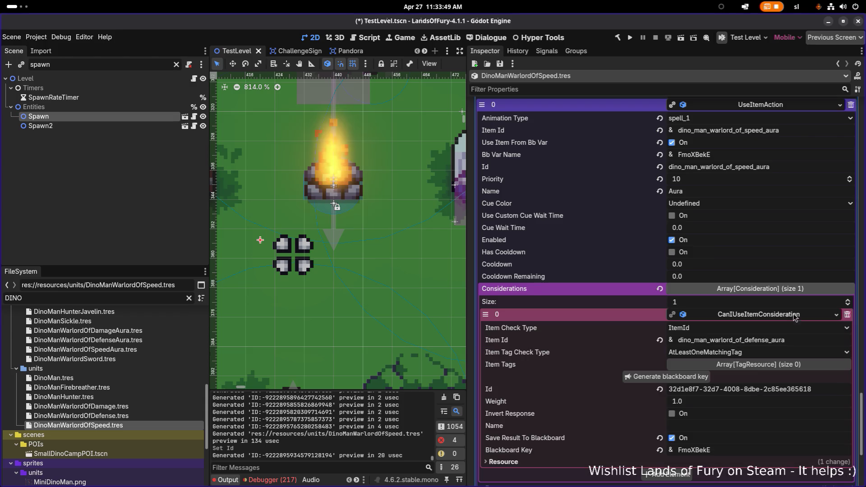
double_click(806, 342)
text(dino_man_warlord_of_speed_aura)
key(Return)
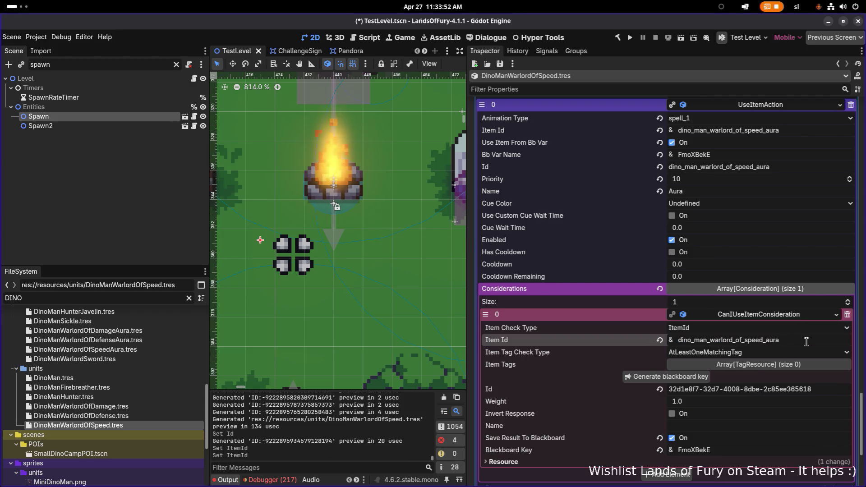
key(ctrl+s)
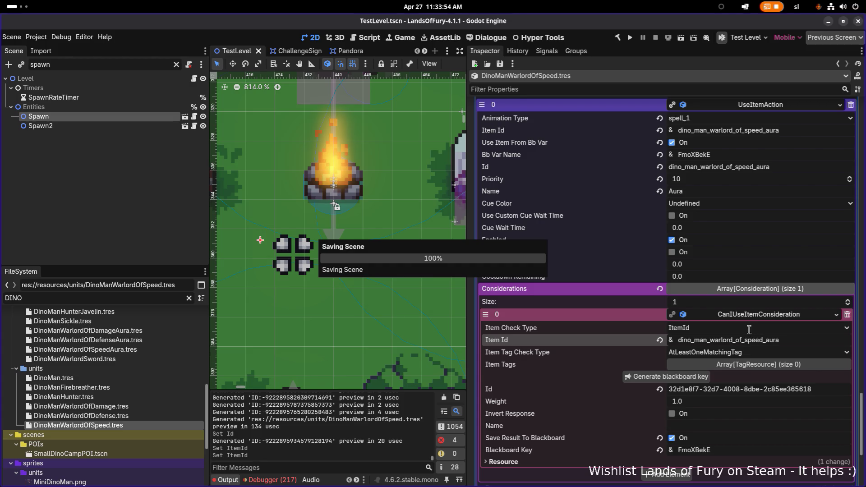
click(758, 315)
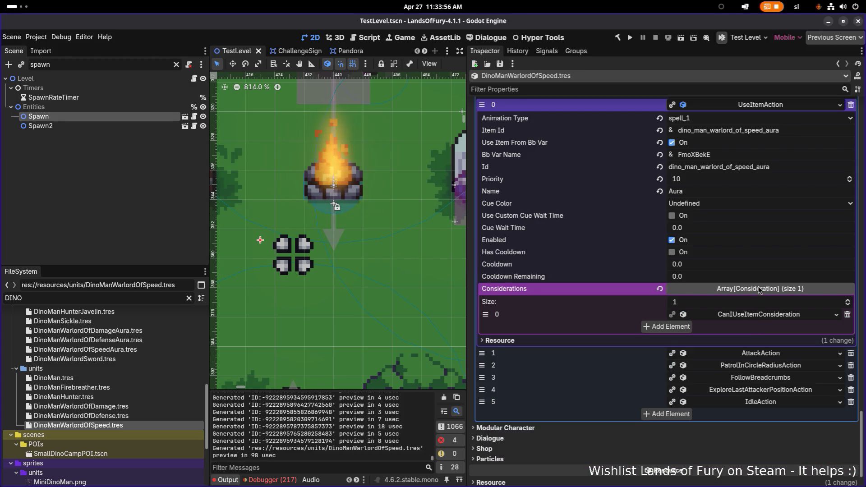
scroll(760, 291, up, 2)
click(775, 154)
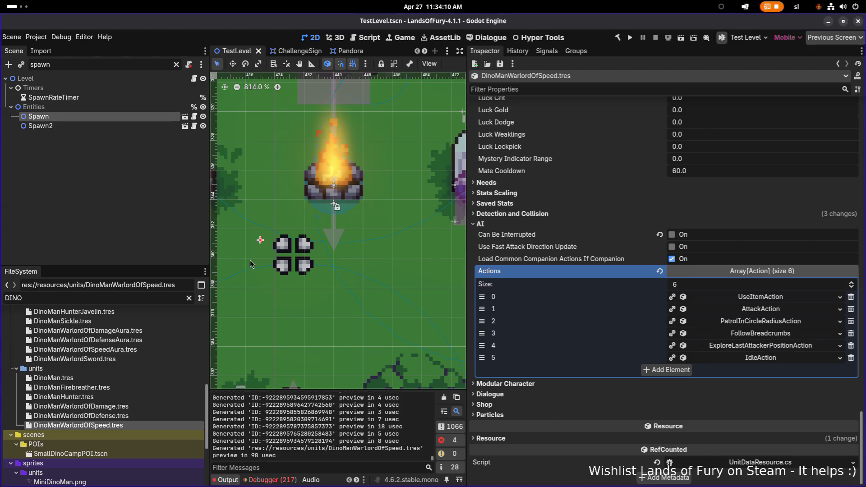
click(95, 116)
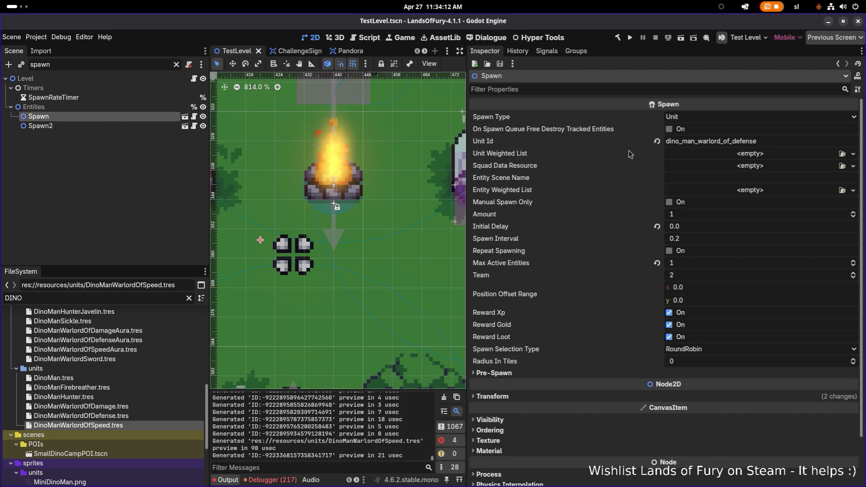
Change the Spawn Unit Id to dino_man_warlord_of_speed, save TestLevel, and run the project.
drag(735, 141, 843, 138)
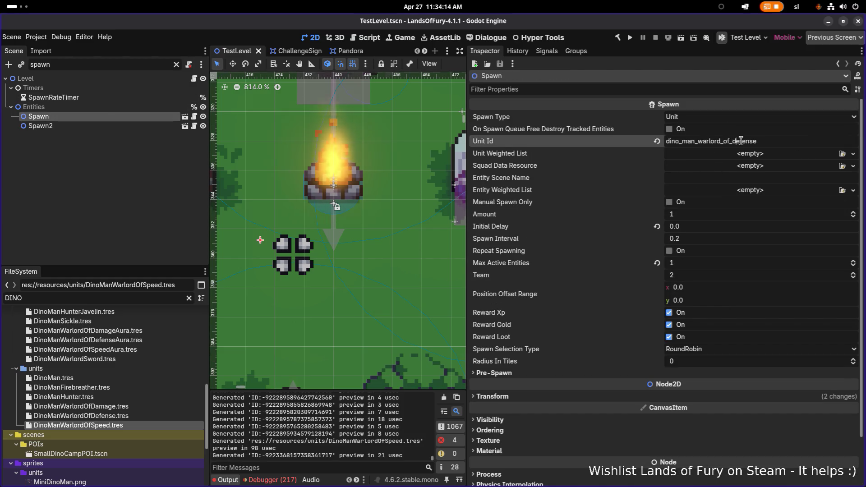
key(BackSpace)
text(spee)
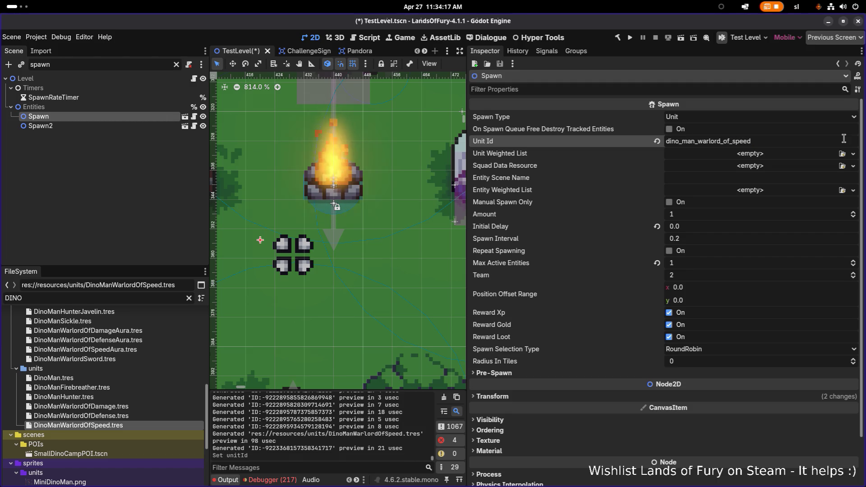
key(ctrl+s)
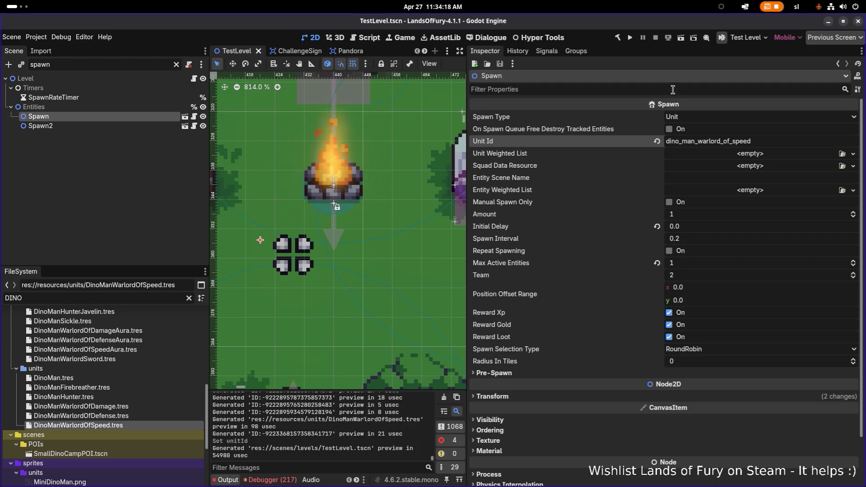
click(632, 37)
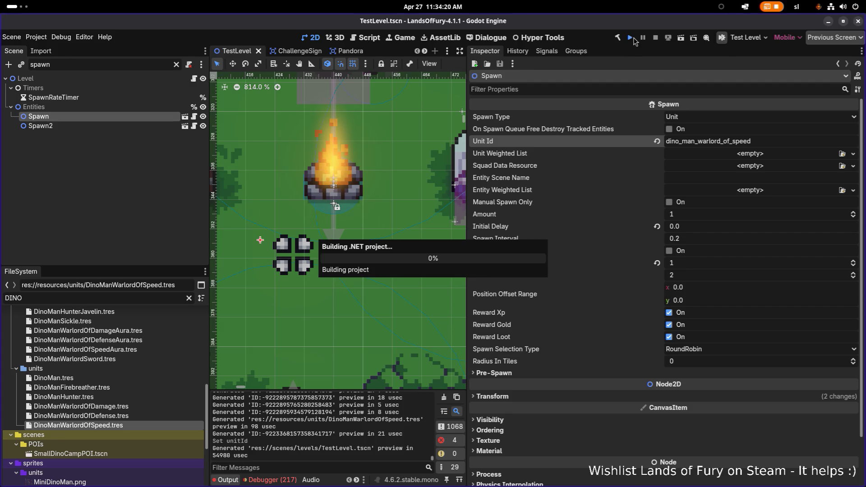
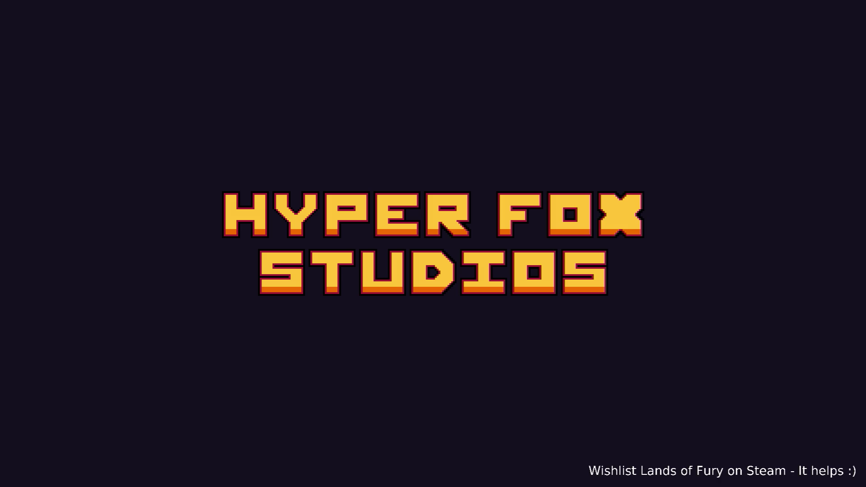
Start a new run from the main menu and walk the player down toward the river.
key(Return)
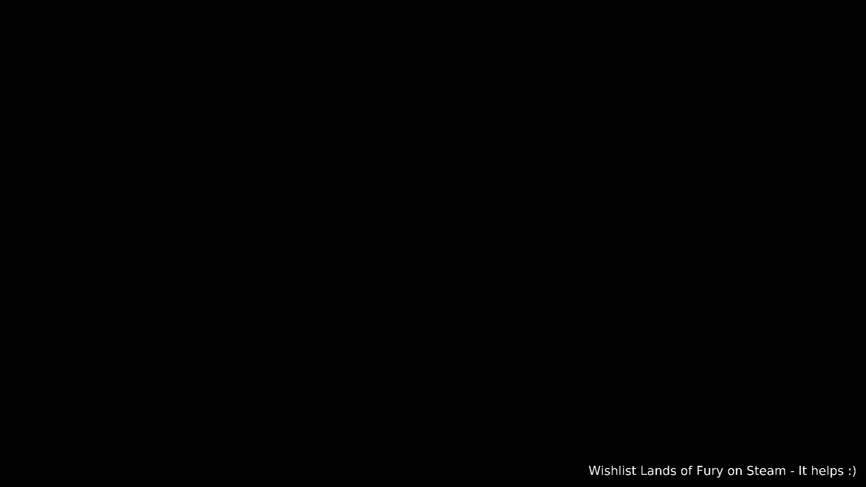
key(a)
key(s)
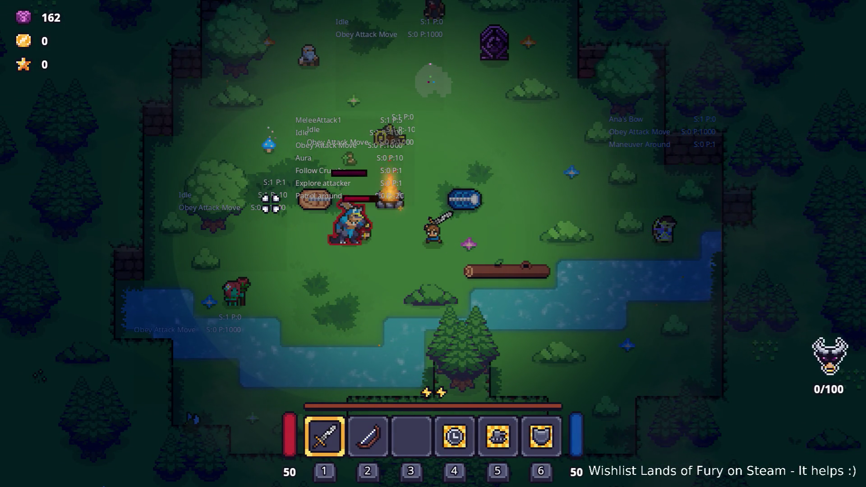
key(s)
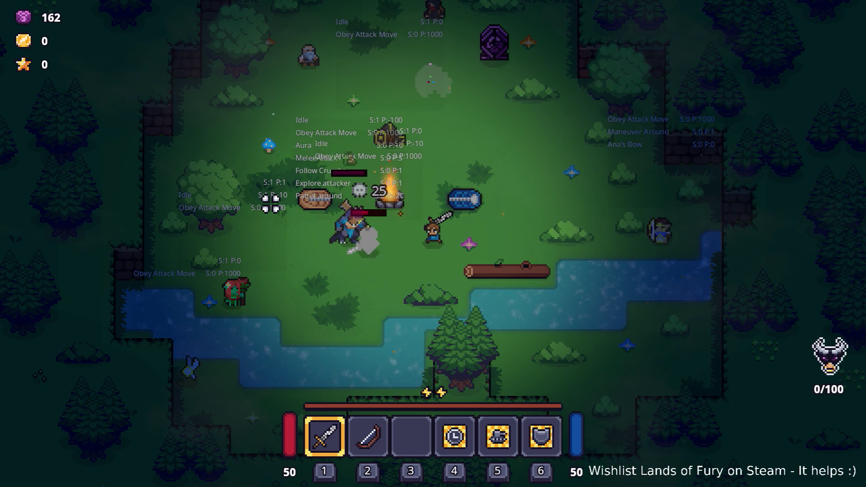
key(s)
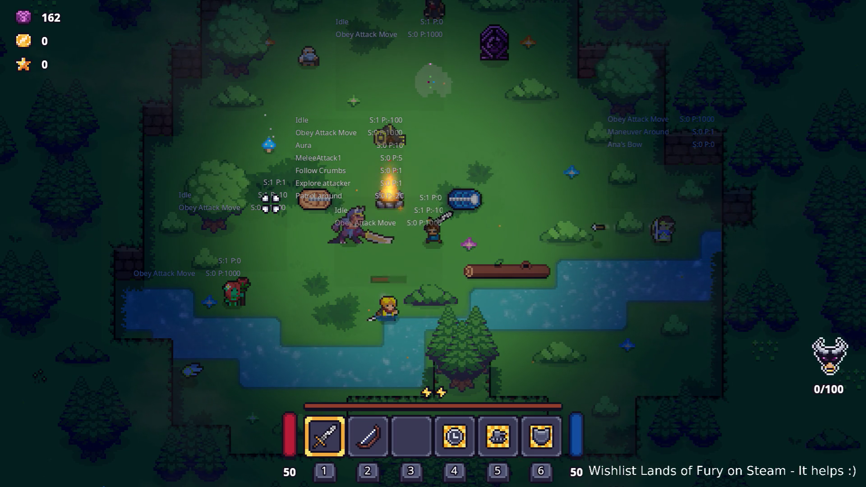
Fight the purple lizard warlord, then pause and quit back to the editor.
key(w)
key(w)
key(a)
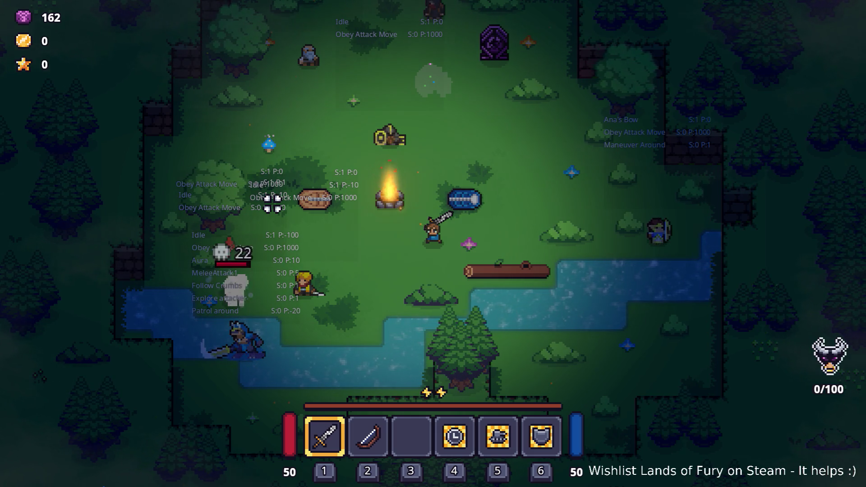
key(a)
key(s)
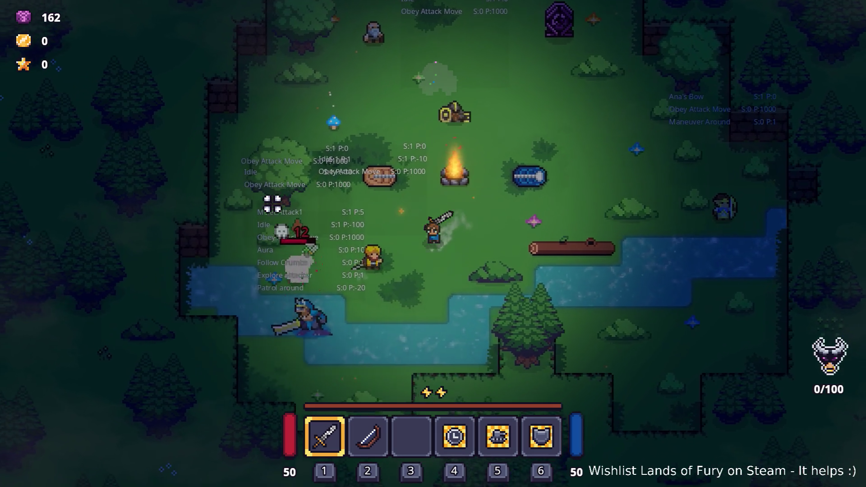
key(a)
key(s)
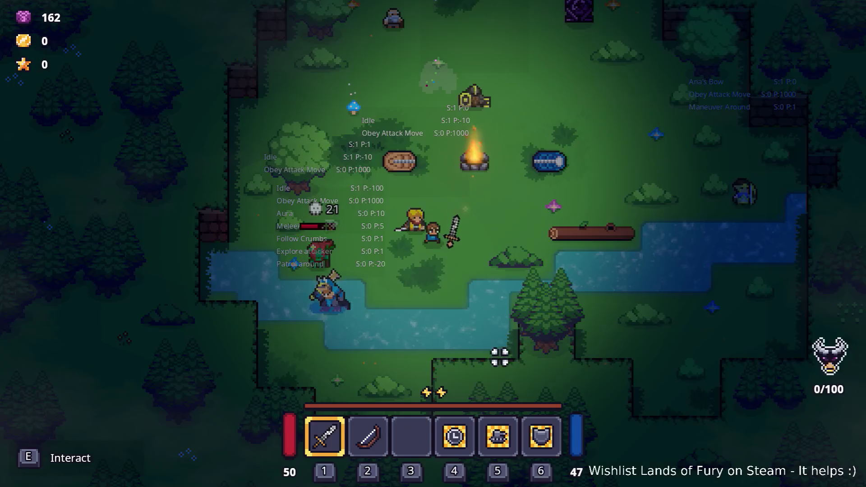
key(Escape)
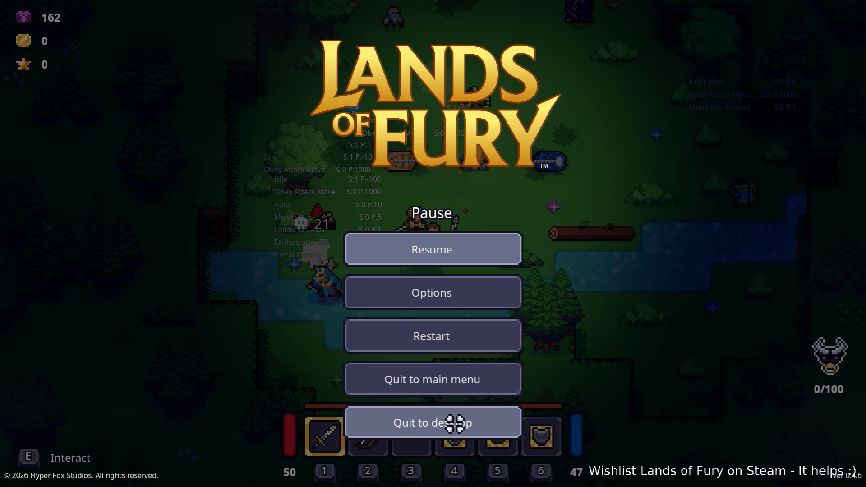
click(454, 421)
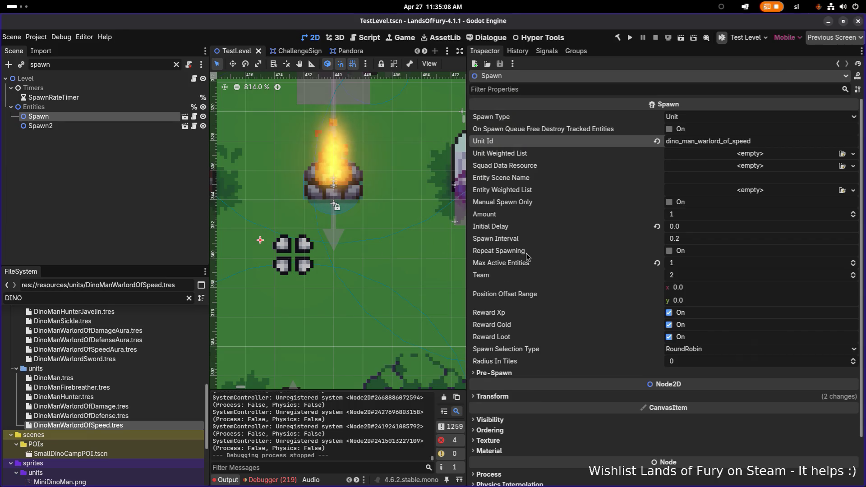
In DinoManWarlordOfSpeedAura.tres, set the first effect's Aoe Indicator Type to Control.
click(132, 340)
click(133, 349)
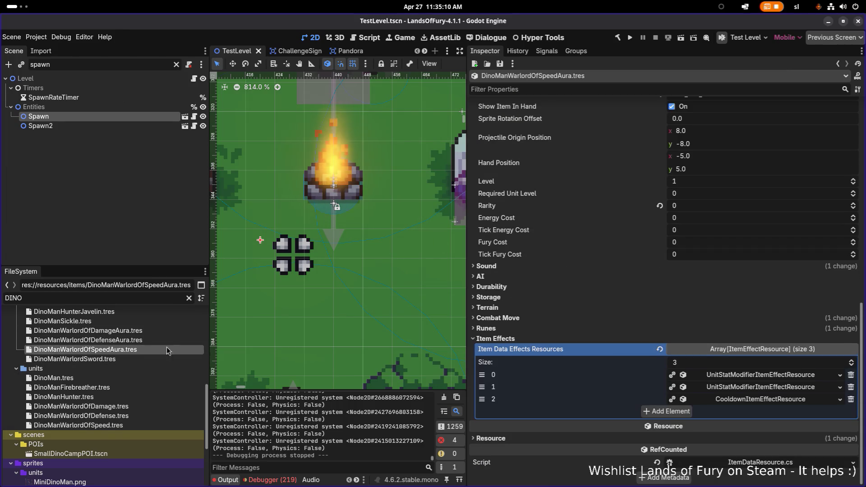
click(764, 378)
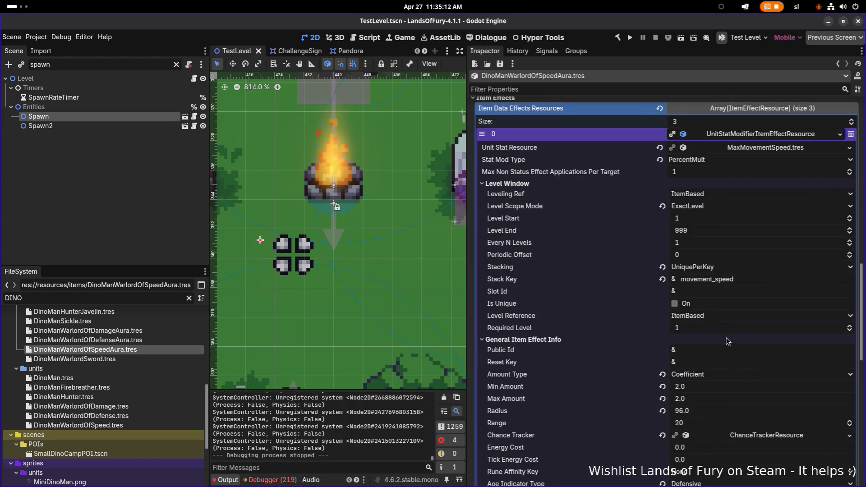
scroll(726, 342, down, 5)
click(707, 388)
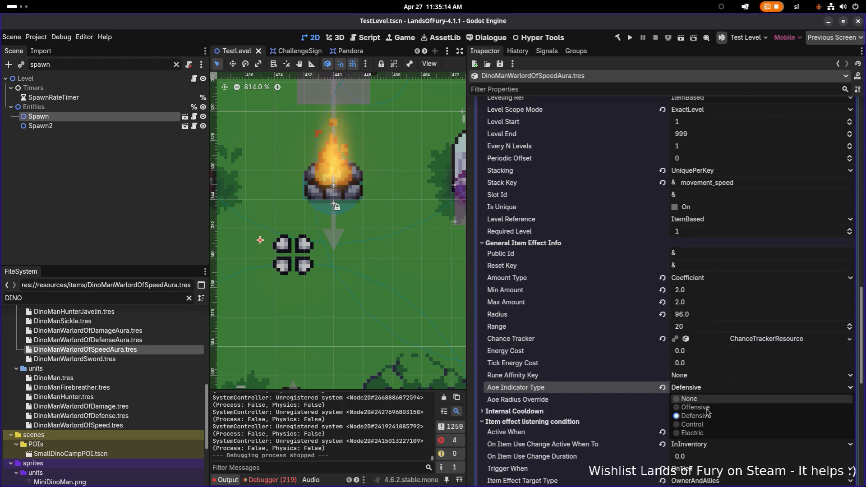
click(692, 424)
Set the second effect's Aoe Indicator Type to Control and save.
scroll(608, 391, down, 15)
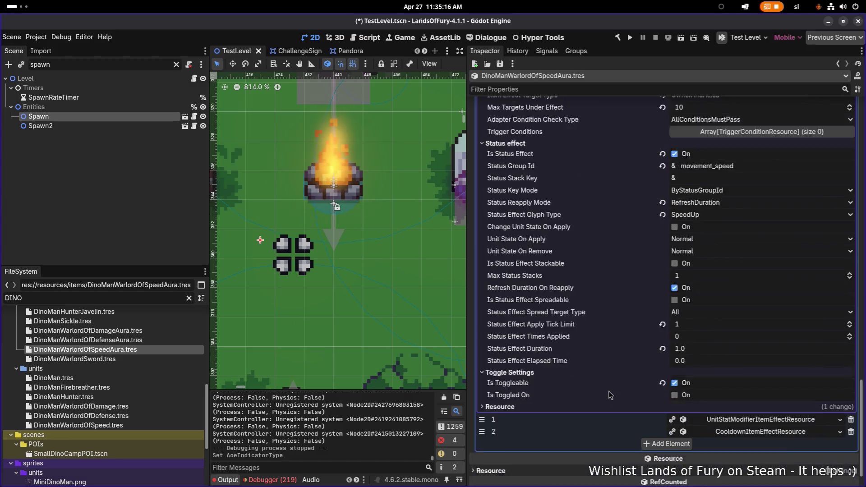
click(743, 391)
scroll(634, 391, down, 10)
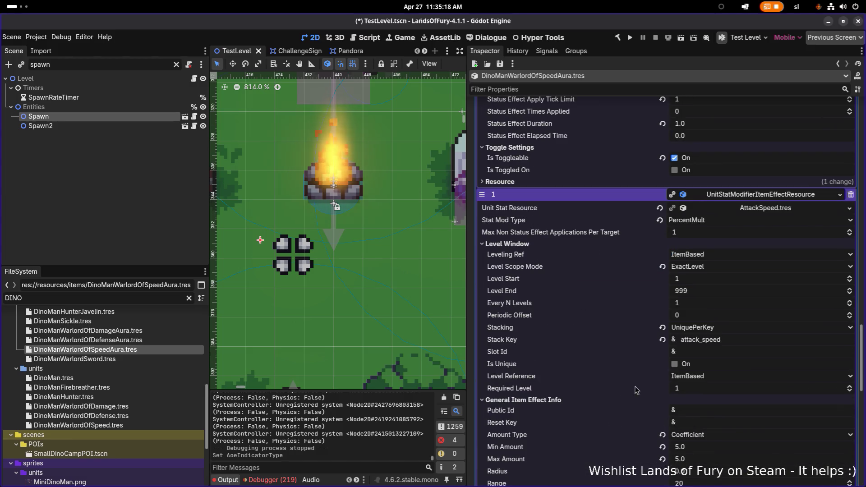
scroll(623, 371, down, 5)
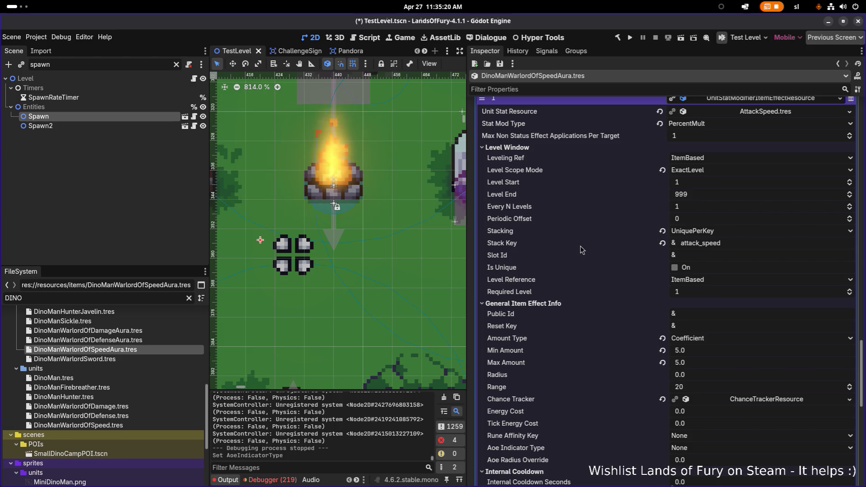
scroll(580, 246, down, 5)
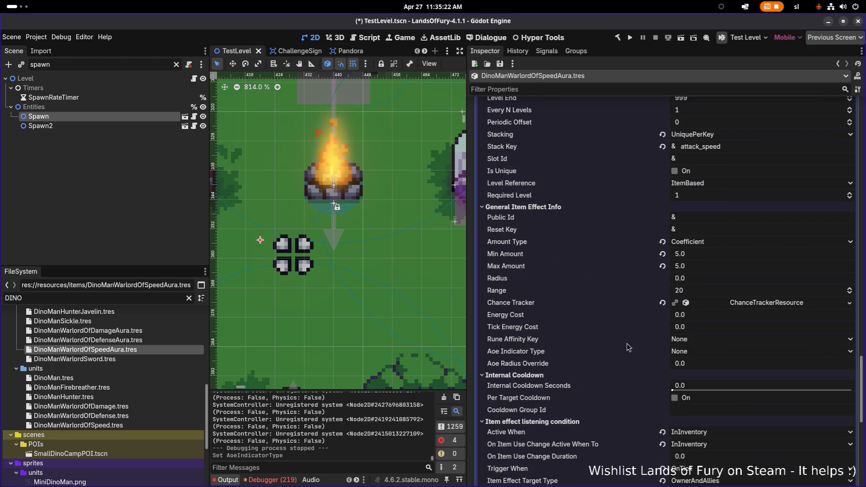
click(697, 354)
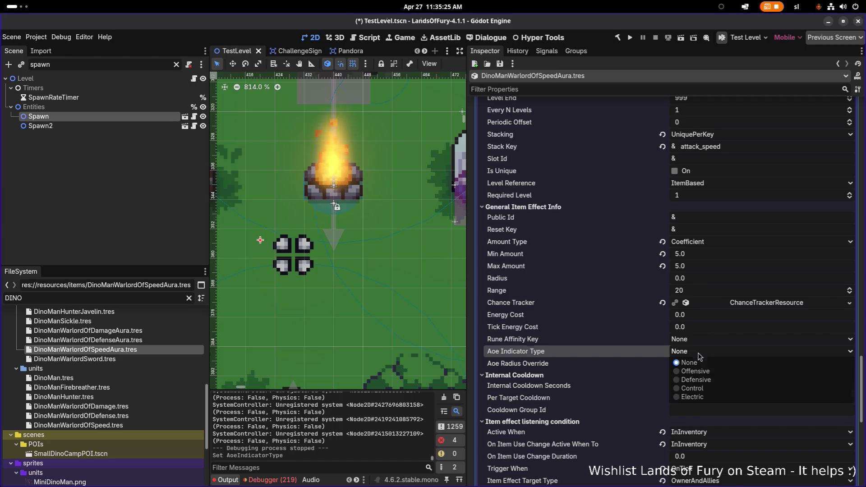
click(706, 390)
key(ctrl+s)
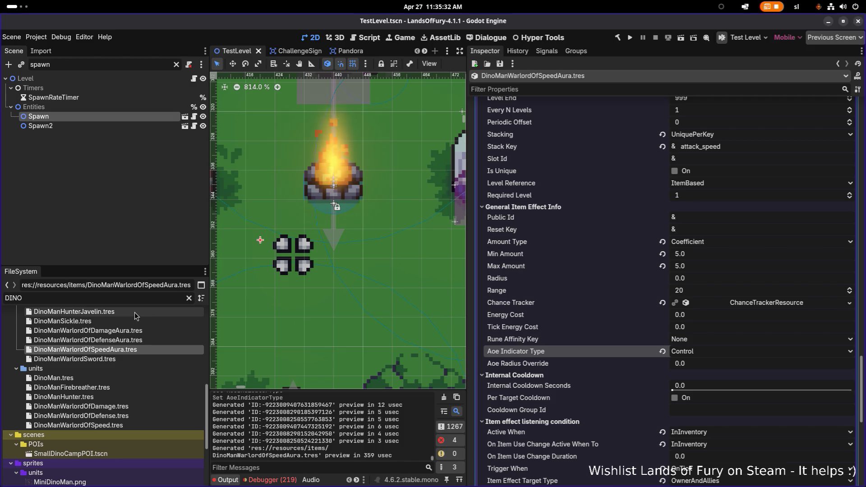
Filter the FileSystem and select DinoManWarlordSword.tres.
click(119, 300)
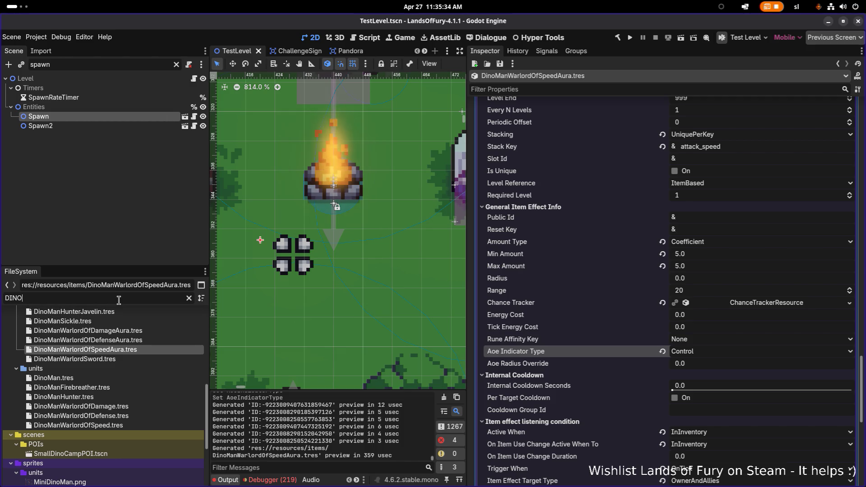
double_click(118, 300)
click(121, 350)
click(135, 356)
Duplicate it as DinoManWarlordOfSpeedSword.tres and open the new file.
key(ctrl+d)
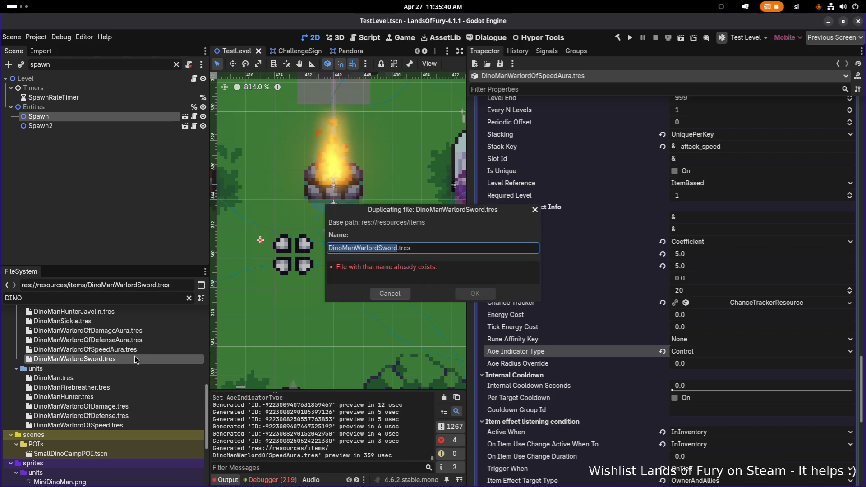
key(Right)
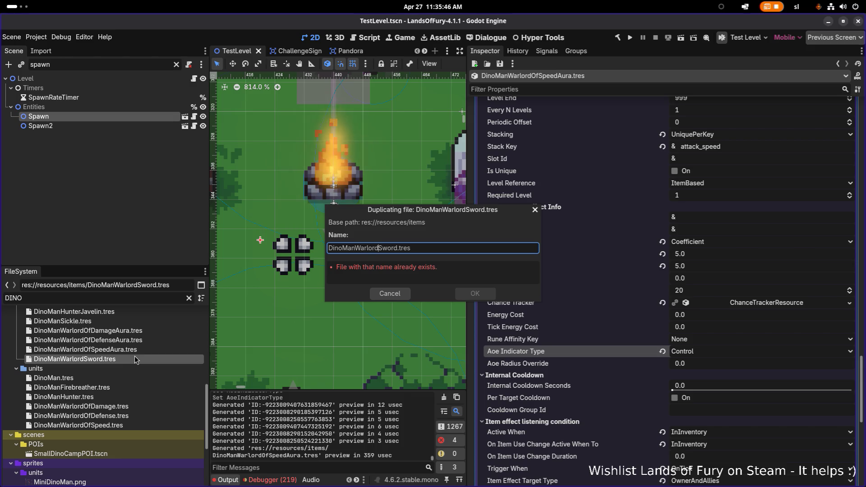
text(OfSpeed)
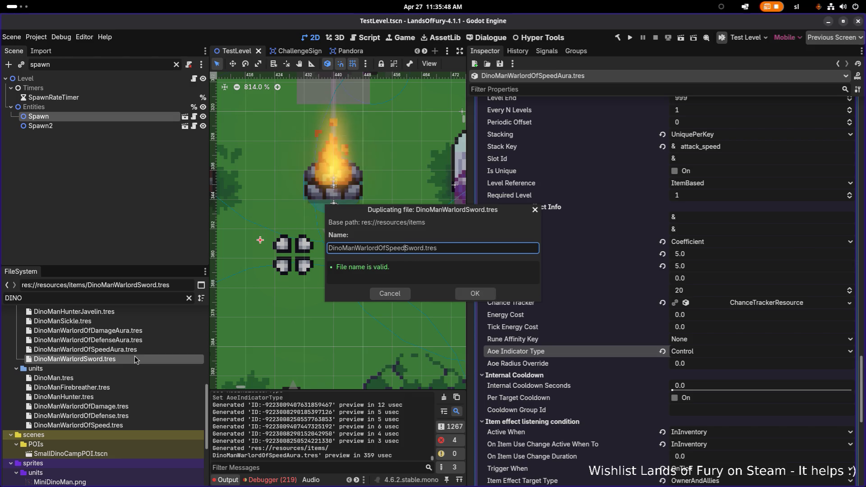
key(Return)
click(135, 359)
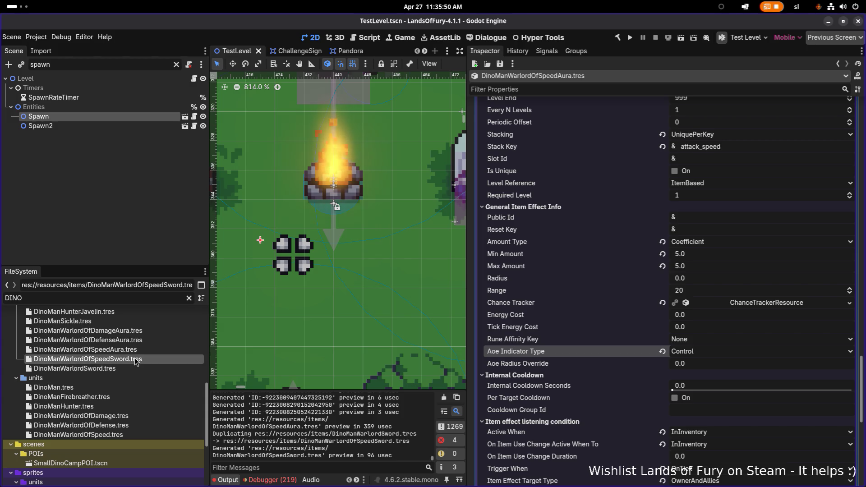
double_click(135, 359)
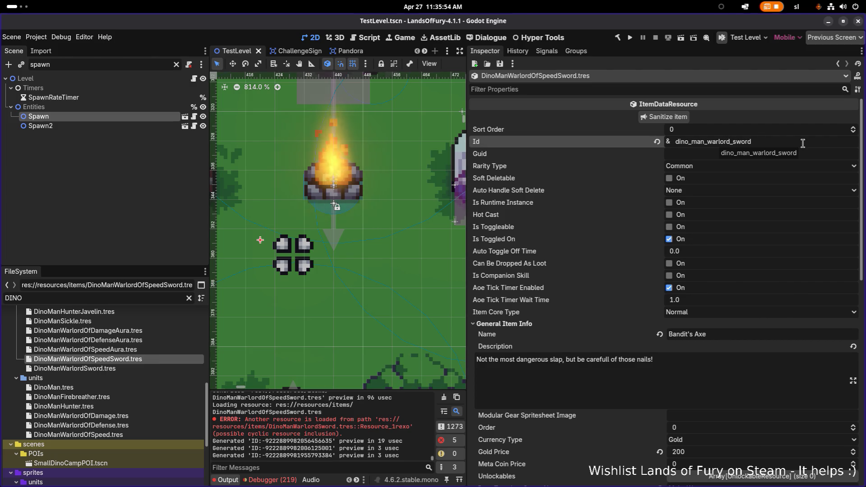
Change the sword's Id to dino_man_warlord_of_speed_sword and save.
text(_of)
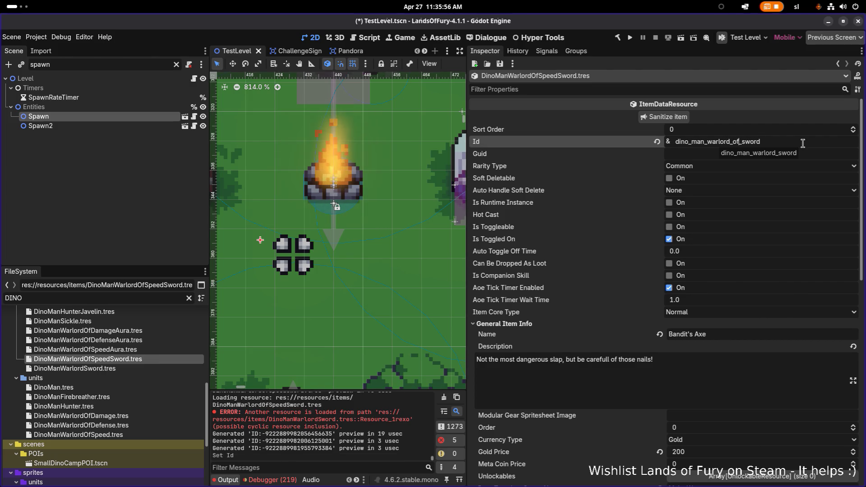
text(_speed)
key(Return)
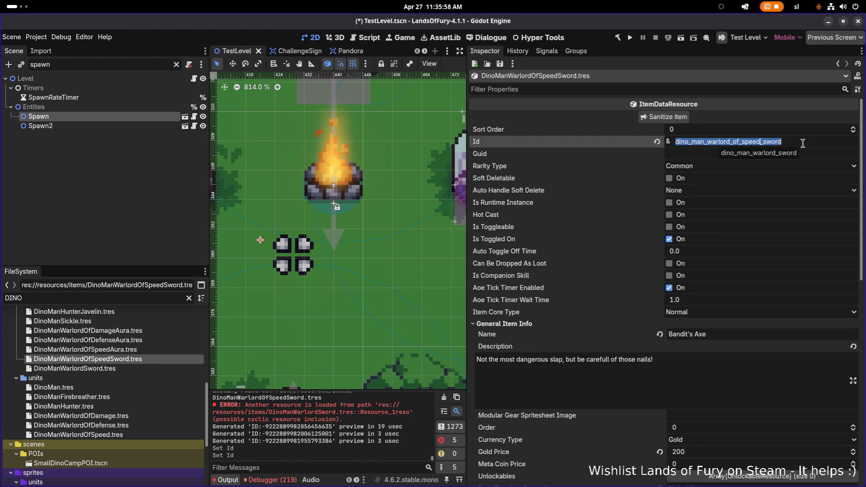
click(780, 152)
key(ctrl+s)
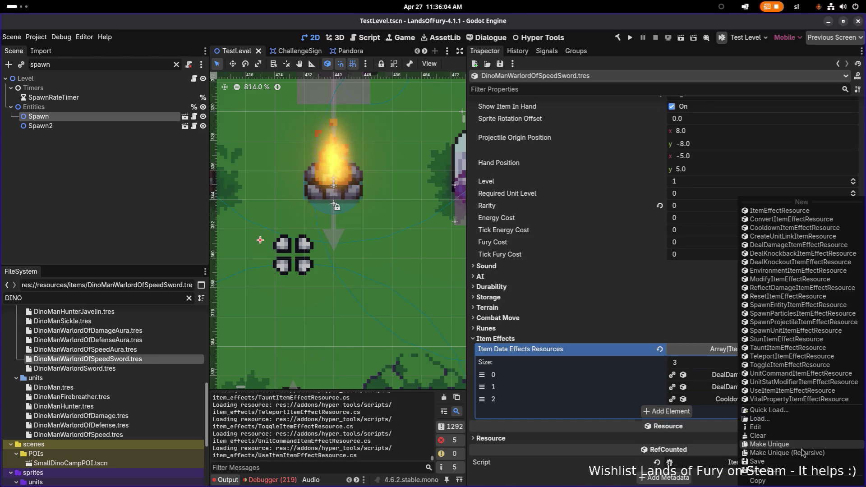
Make all three item effects unique to this sword, including the cooldown effect.
click(809, 453)
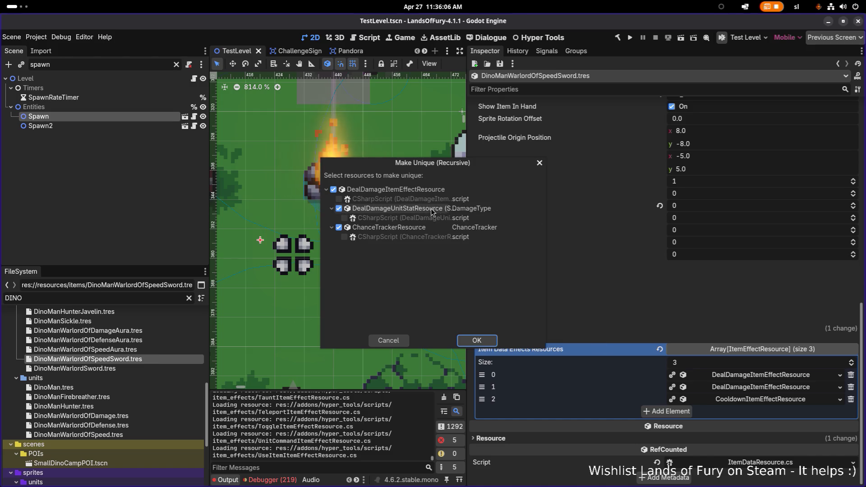
click(477, 341)
right_click(744, 385)
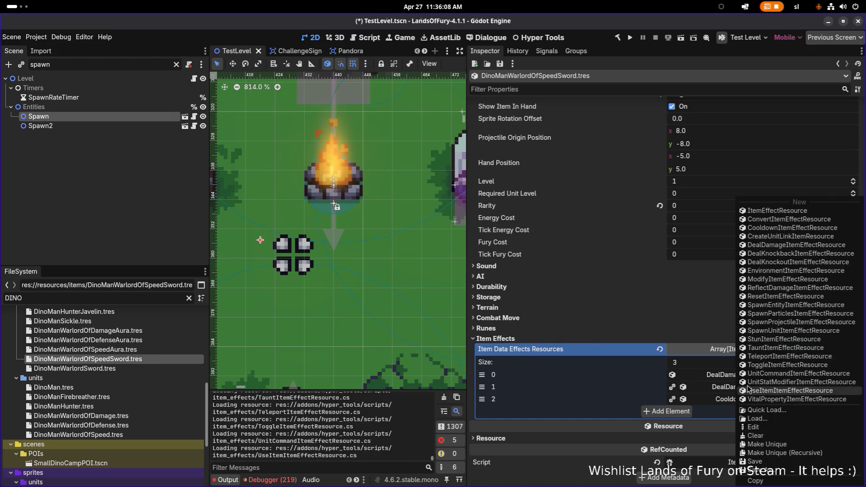
click(794, 453)
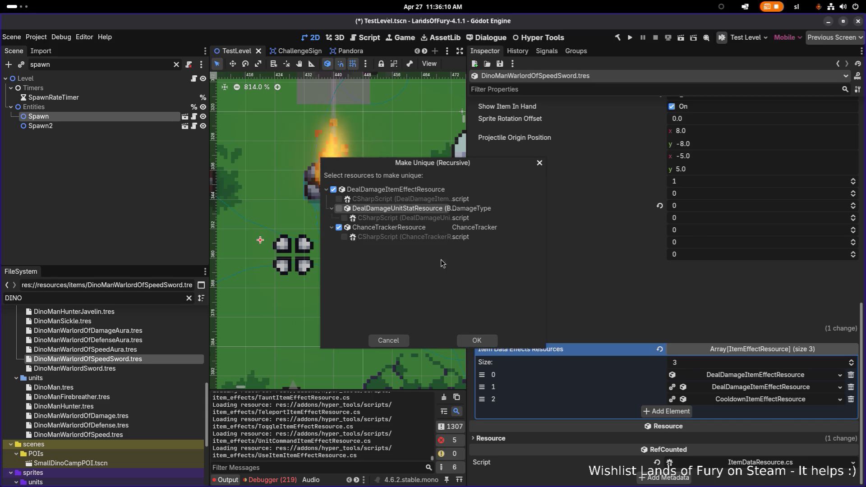
click(478, 340)
right_click(750, 400)
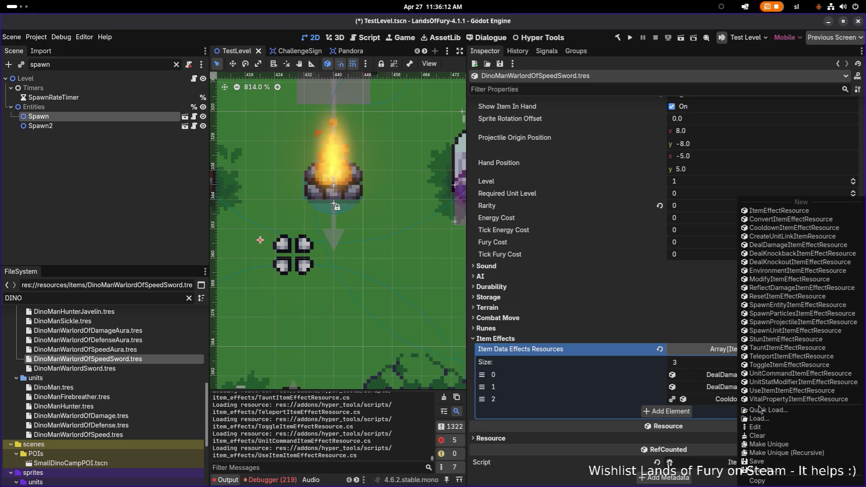
click(807, 453)
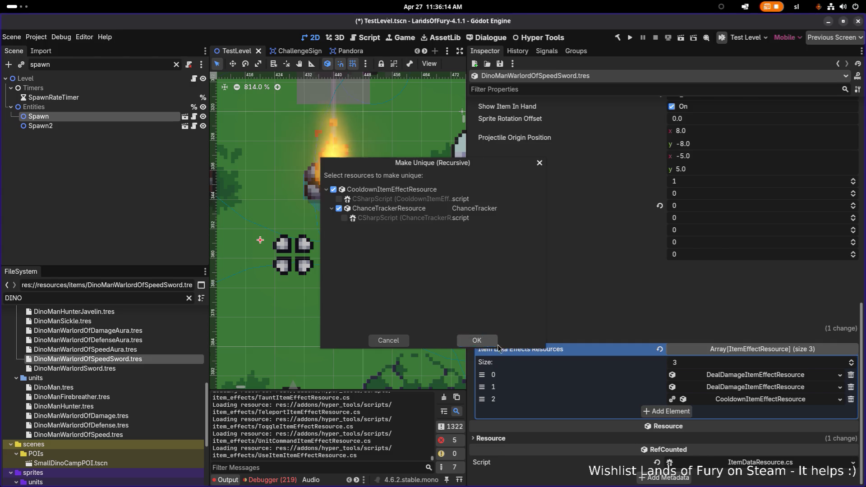
click(477, 340)
Set the cooldown effect's Min Amount and Max Amount to 0.5 and save.
click(739, 399)
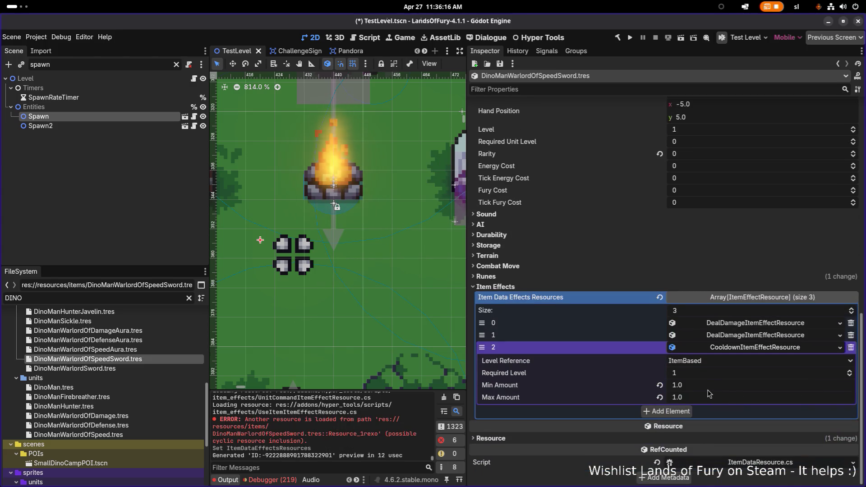
click(750, 386)
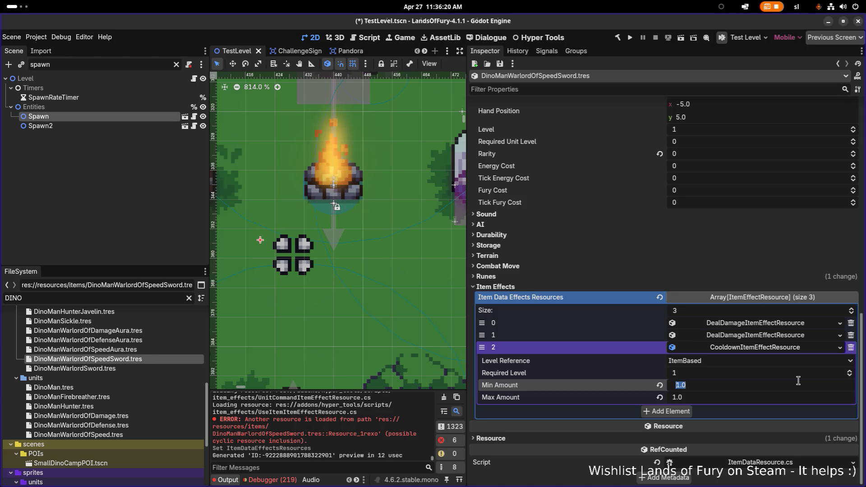
text(0.5)
key(Return)
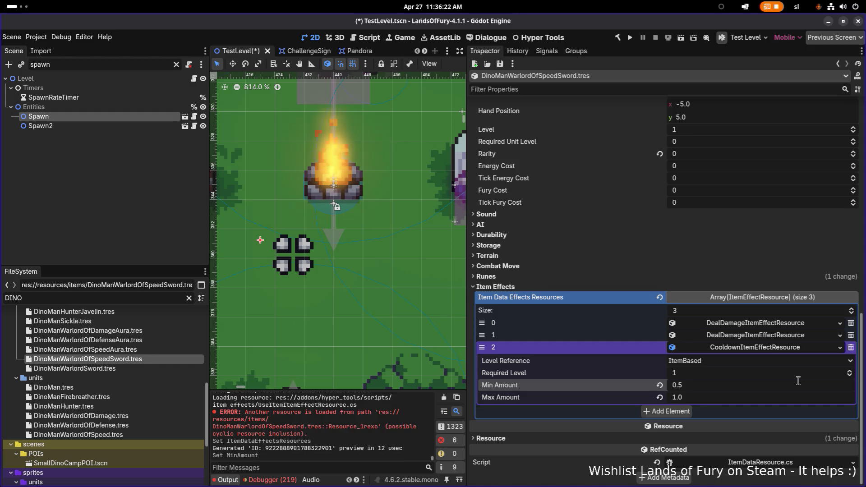
key(Tab)
text(0)
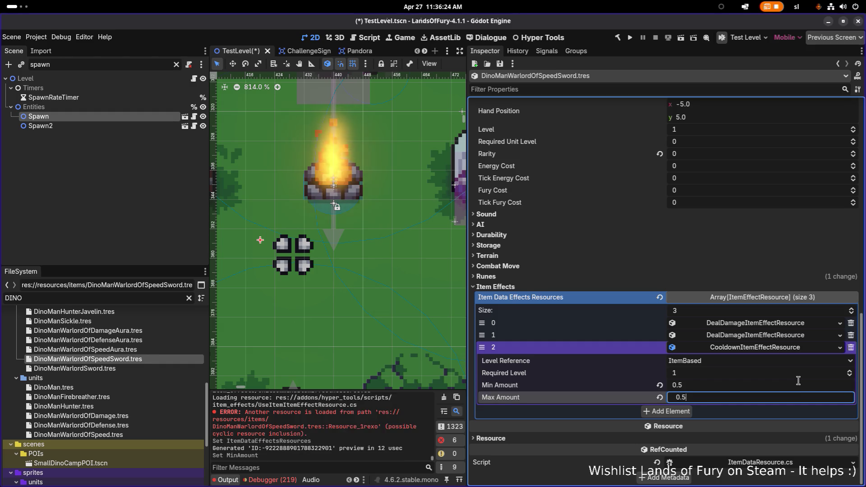
key(Return)
key(ctrl+s)
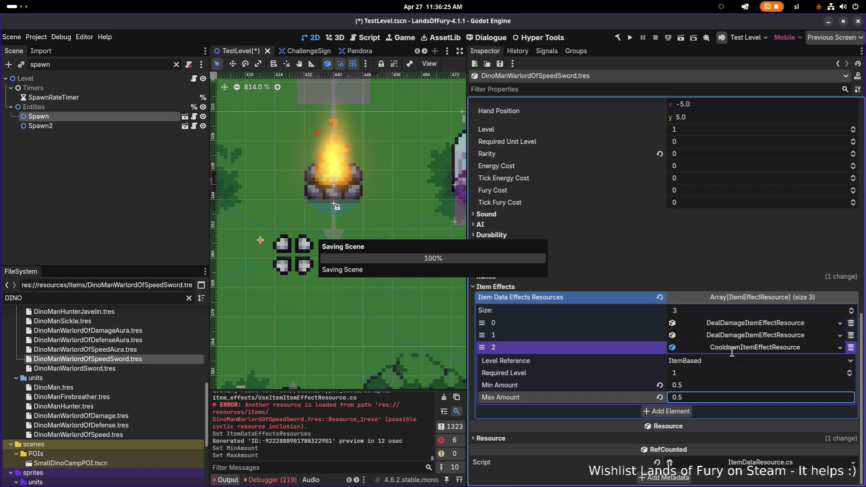
click(137, 351)
click(134, 360)
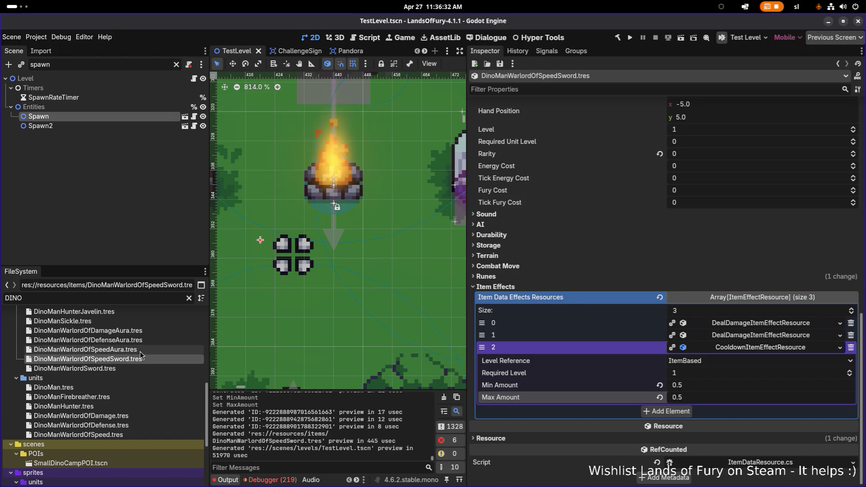
In DinoManWarlordOfSpeed.tres, quick-load DinoManWarlordOfSpeedSword.tres into item_1 and save.
click(158, 435)
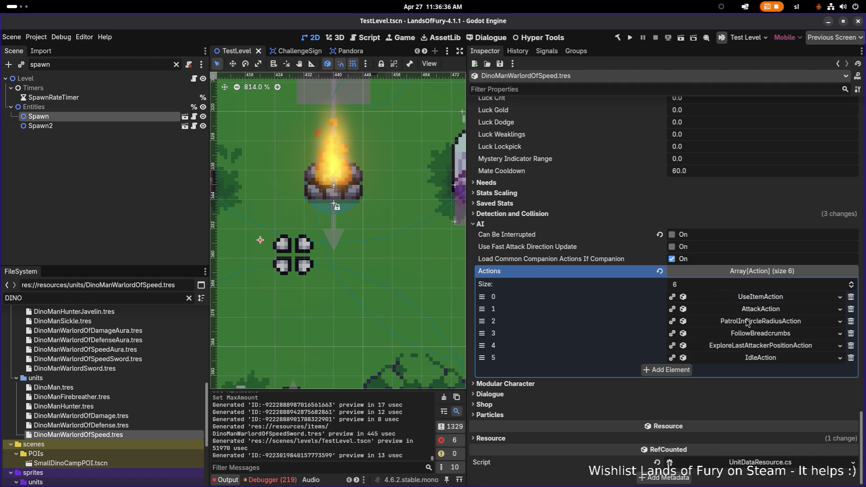
scroll(747, 322, up, 15)
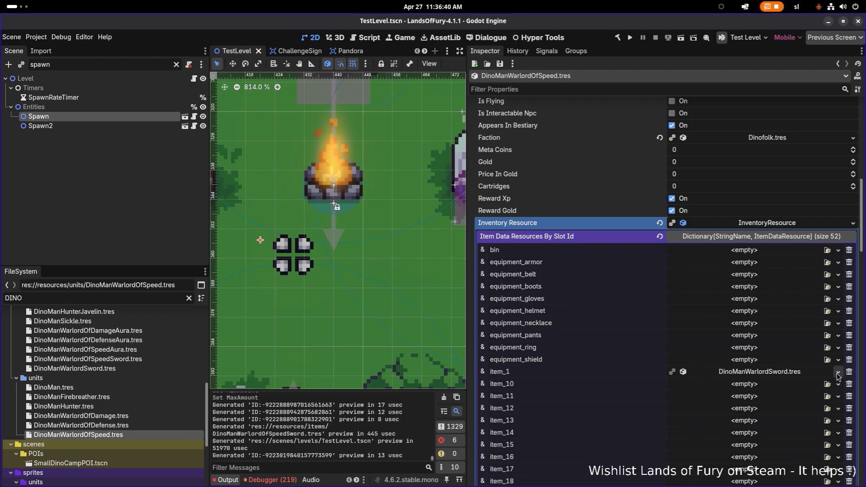
click(838, 374)
click(807, 402)
text(warlordof)
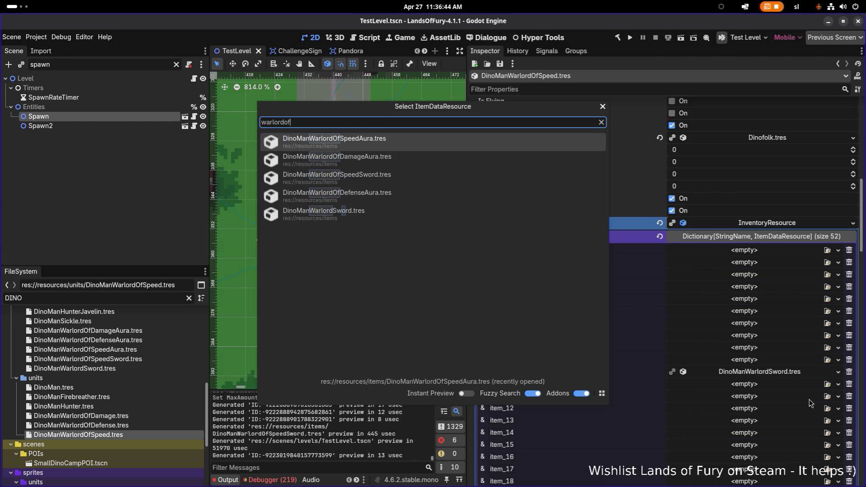
key(Down)
key(Down)
key(Return)
key(ctrl+s)
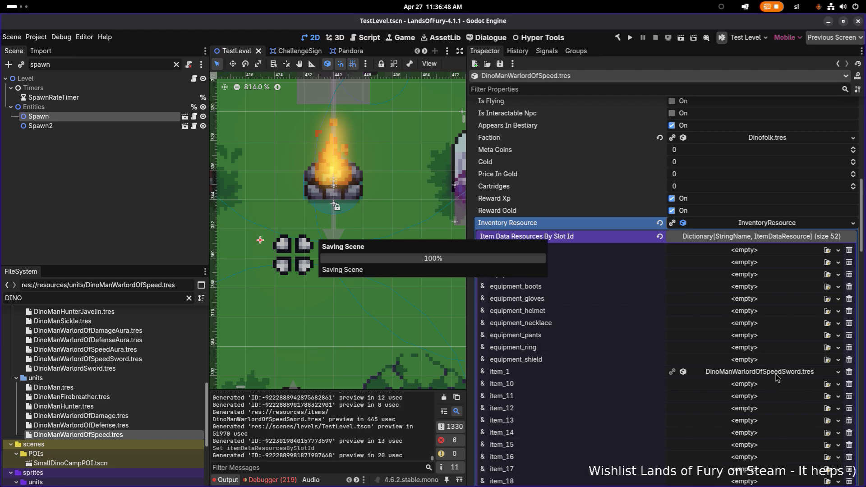
Check the equipped speed sword's Id under item_1, then collapse the entry.
click(772, 374)
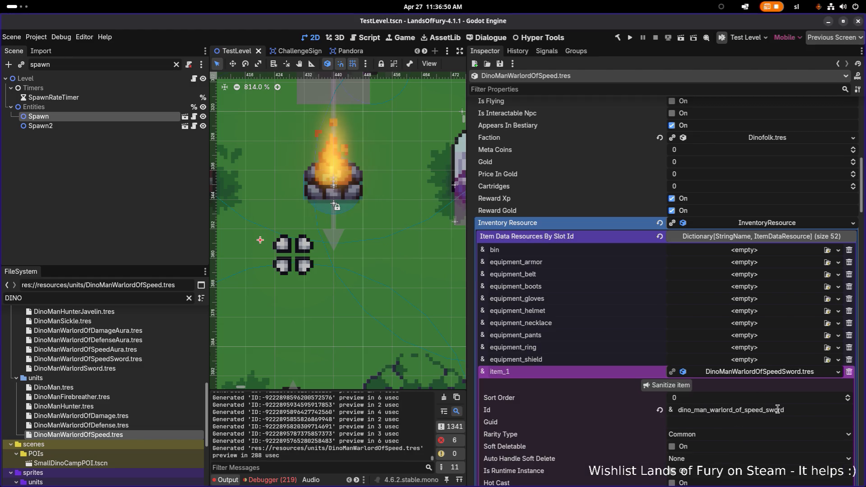
double_click(777, 409)
key(ctrl+c)
click(793, 375)
scroll(796, 343, down, 10)
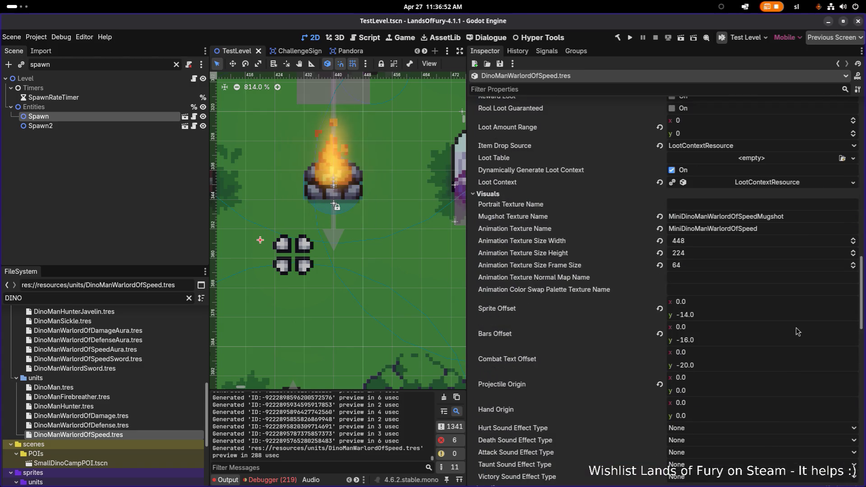
scroll(782, 242, down, 15)
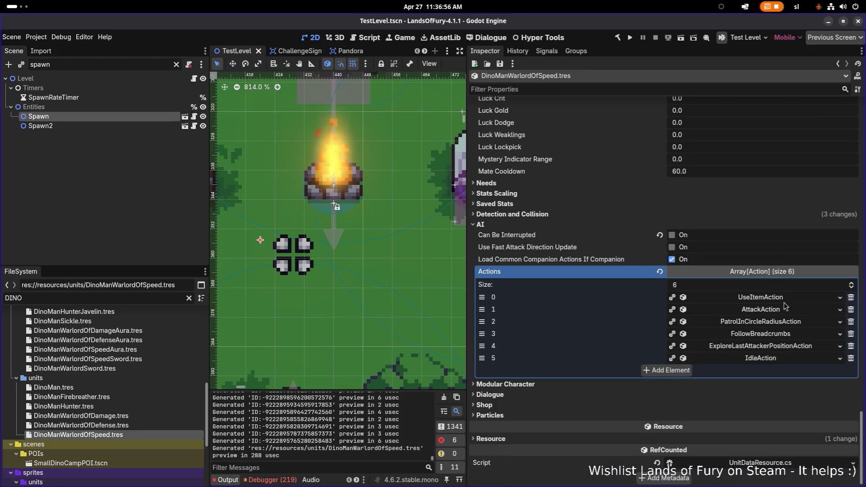
Set the UseItemAction's Item Id and Id to dino_man_warlord_of_speed_sword.
click(787, 299)
double_click(800, 321)
key(ctrl+v)
key(Return)
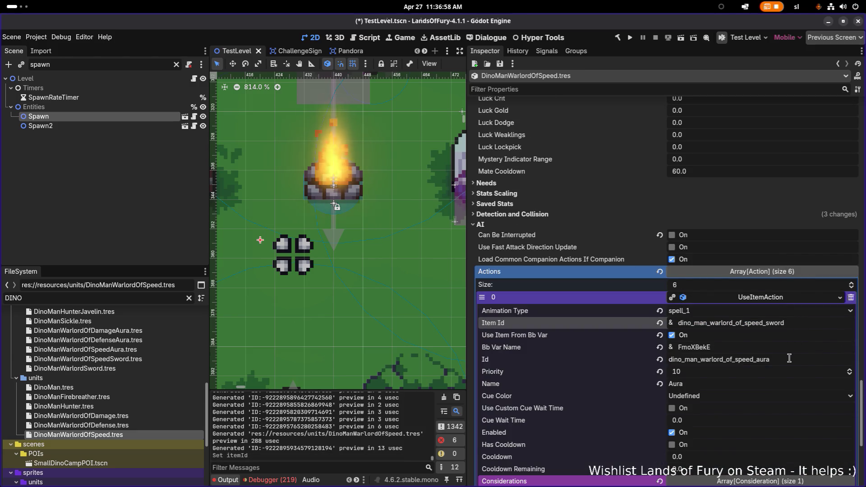
double_click(789, 359)
key(ctrl+v)
key(Return)
scroll(788, 358, down, 6)
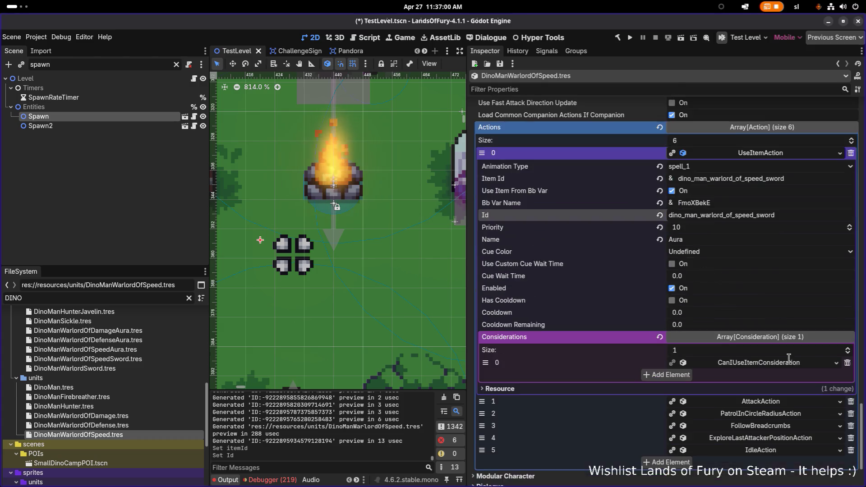
Set its item consideration's Item Id to dino_man_warlord_of_speed_sword and save.
click(792, 364)
double_click(793, 388)
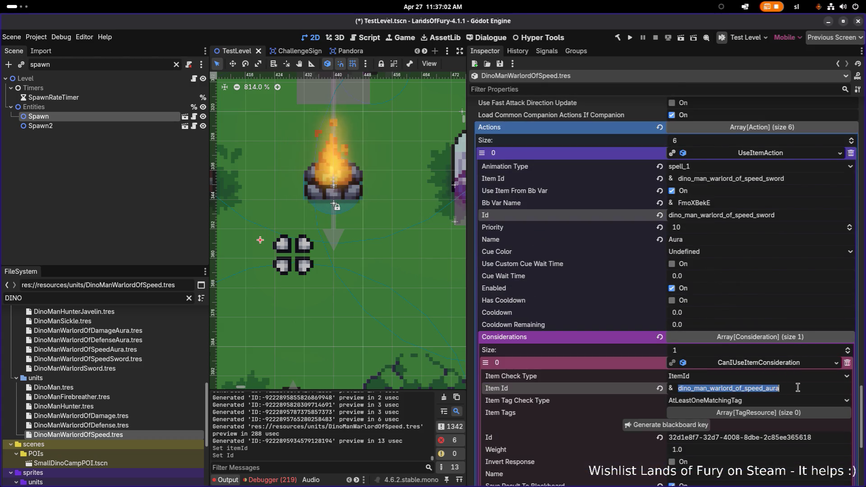
key(ctrl+v)
key(Return)
key(ctrl+s)
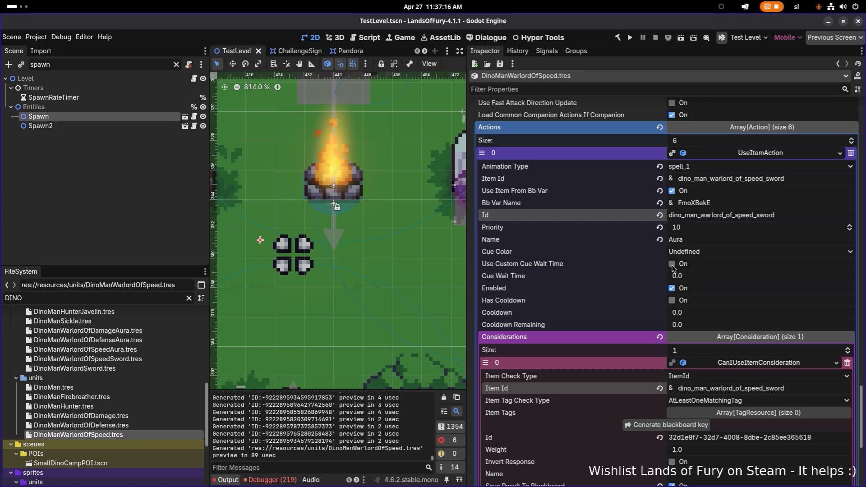
click(765, 158)
Undo the UseItemAction edits so it uses the speed aura again, and save.
click(761, 311)
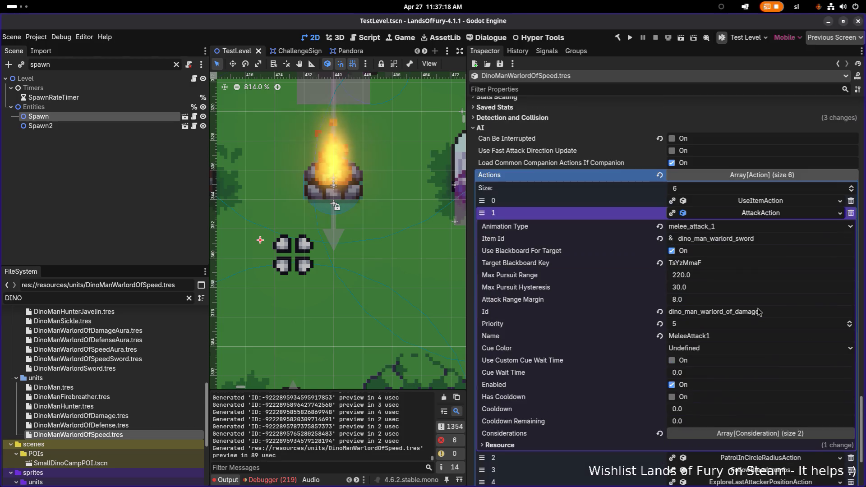
scroll(728, 324, down, 3)
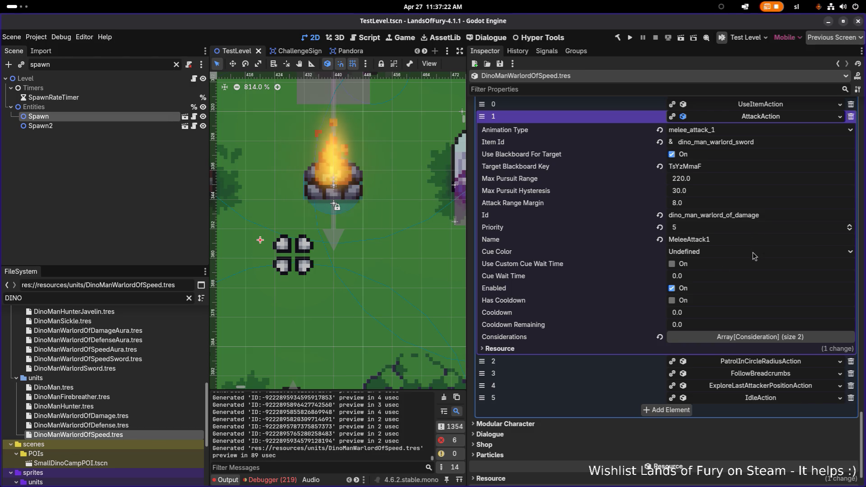
scroll(754, 256, up, 2)
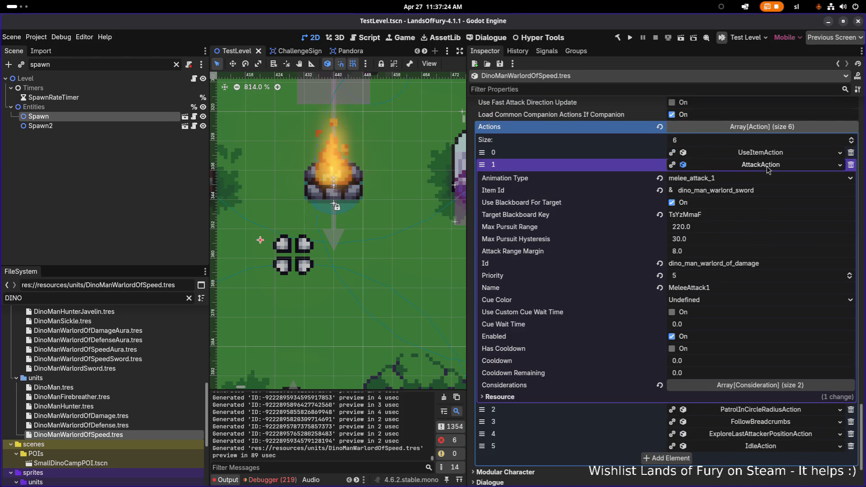
click(768, 153)
key(ctrl+z)
key(ctrl+z)
key(ctrl+z)
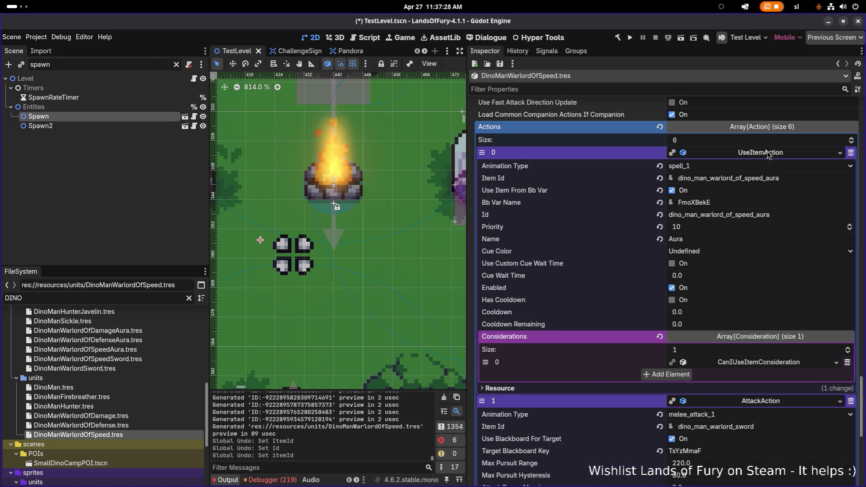
key(ctrl+s)
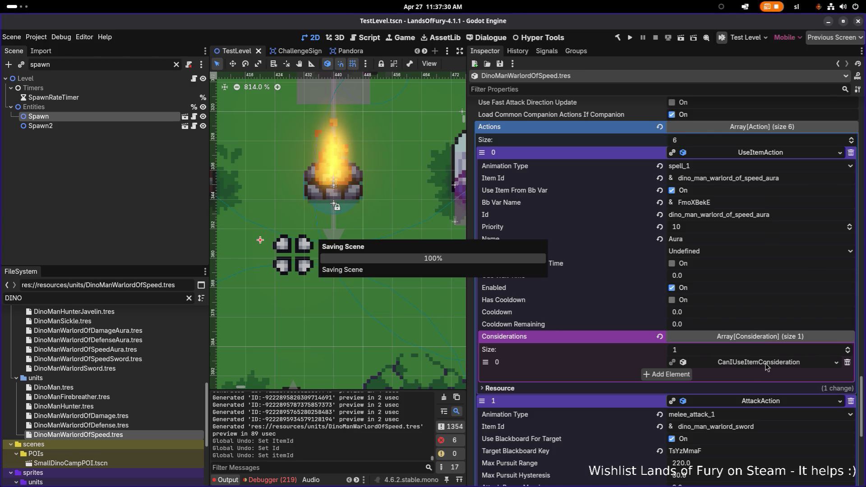
click(766, 365)
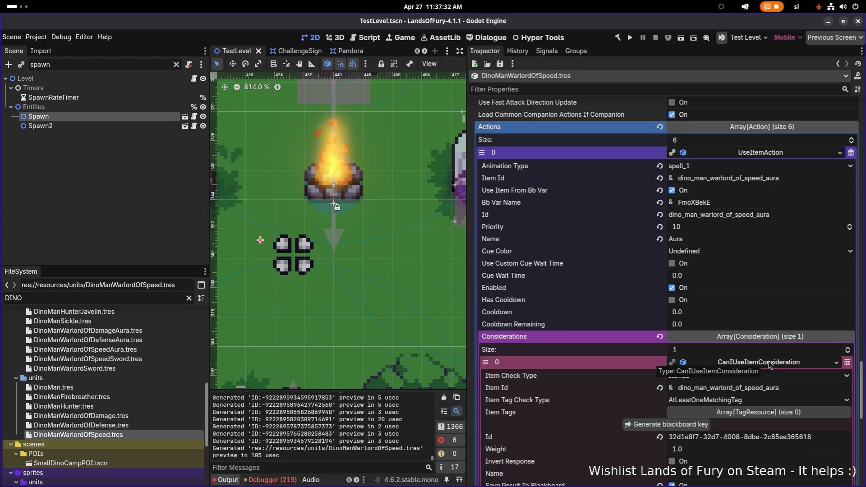
click(769, 365)
scroll(768, 357, down, 3)
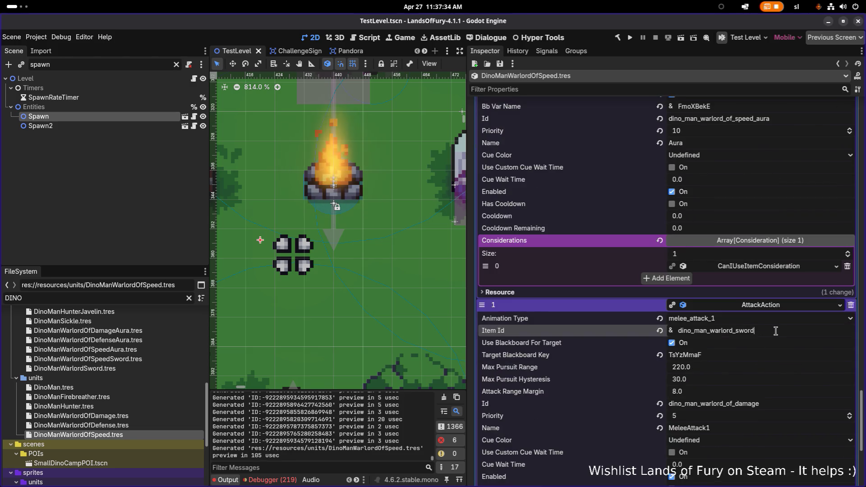
Set the AttackAction's and its item consideration's Item Id to dino_man_warlord_of_speed_sword, and save.
double_click(774, 330)
key(ctrl+v)
scroll(775, 331, down, 6)
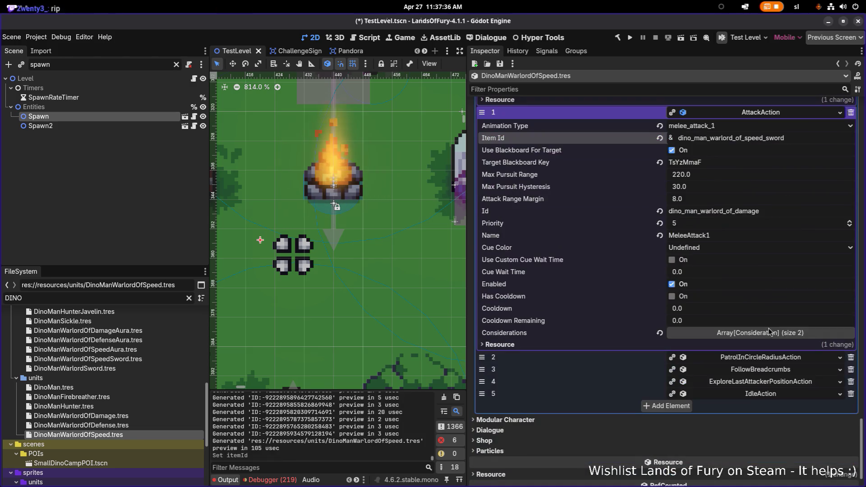
click(778, 336)
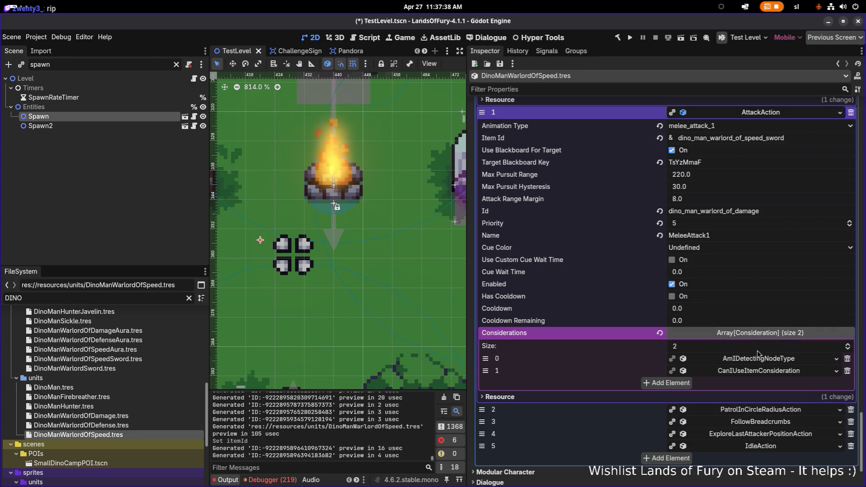
click(794, 373)
key(ctrl+v)
key(Return)
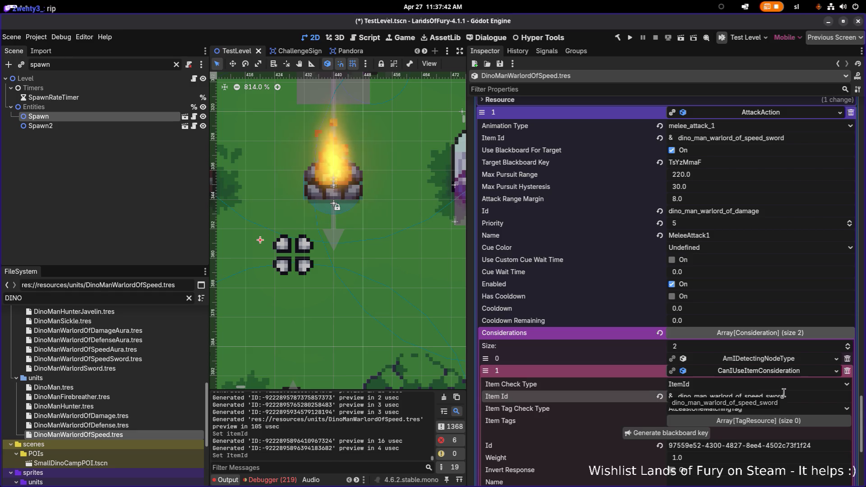
scroll(784, 360, down, 4)
key(ctrl+s)
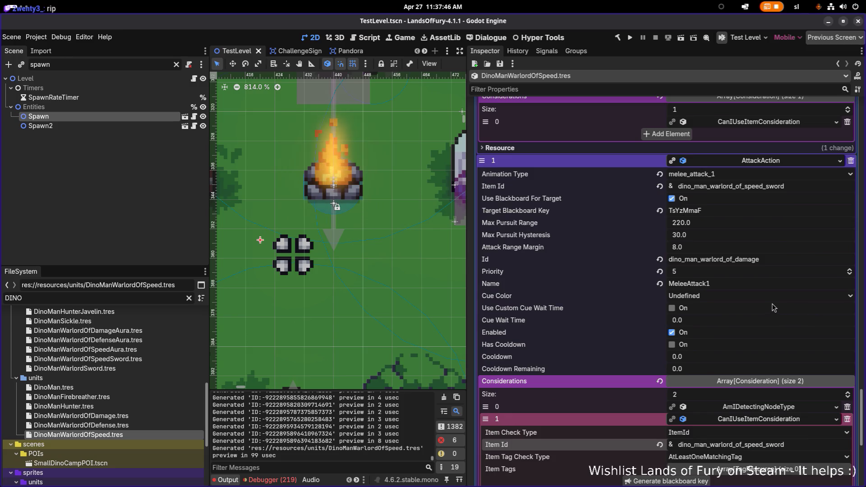
scroll(720, 282, up, 4)
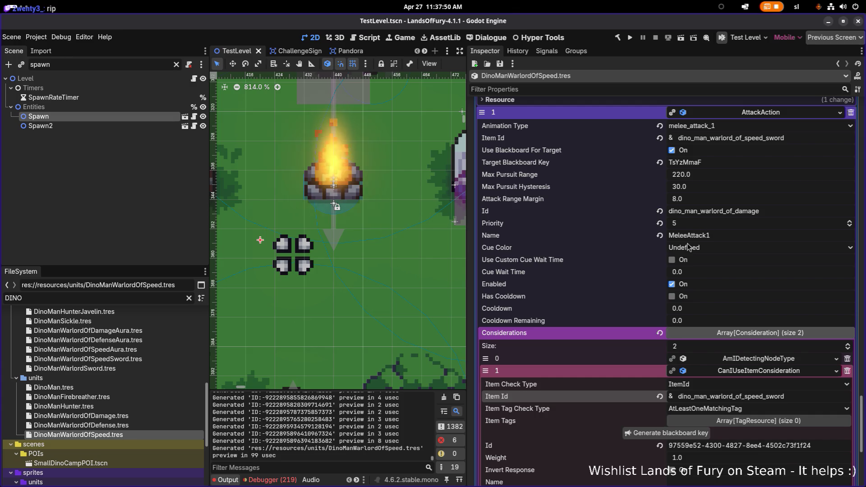
scroll(676, 271, down, 6)
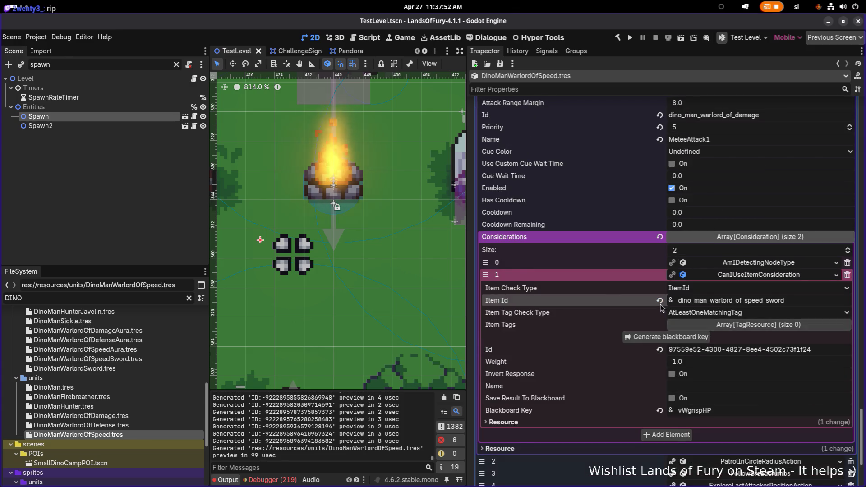
scroll(661, 308, up, 6)
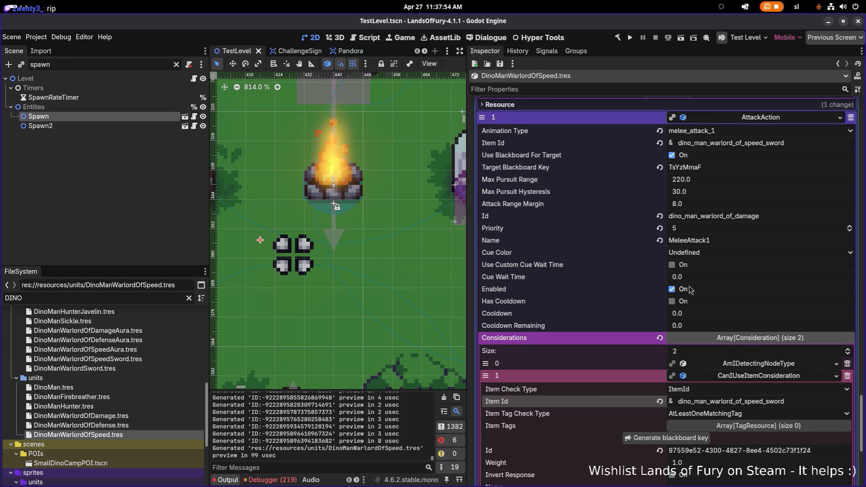
Give MeleeAttack1 a red cue color and a custom 0.1 cue wait time, then save.
click(672, 266)
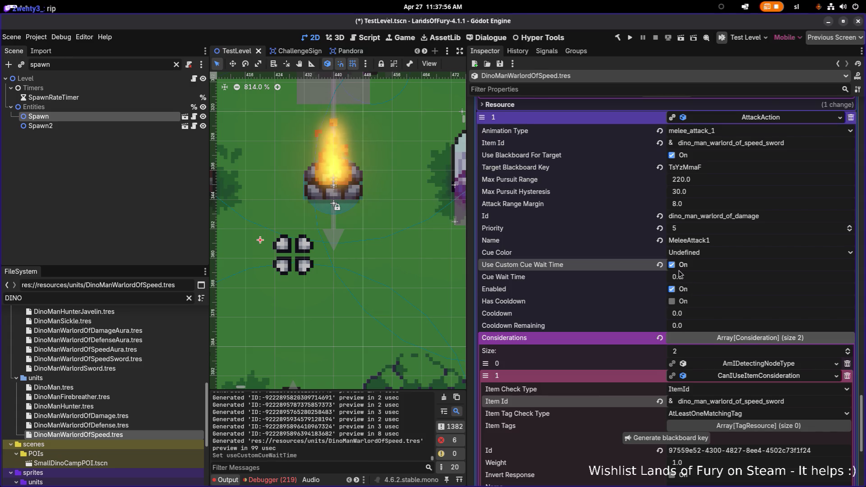
click(706, 256)
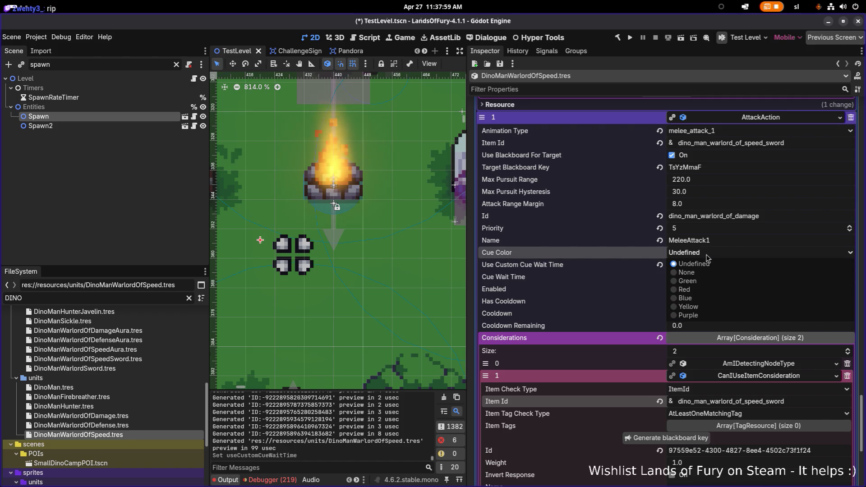
click(697, 290)
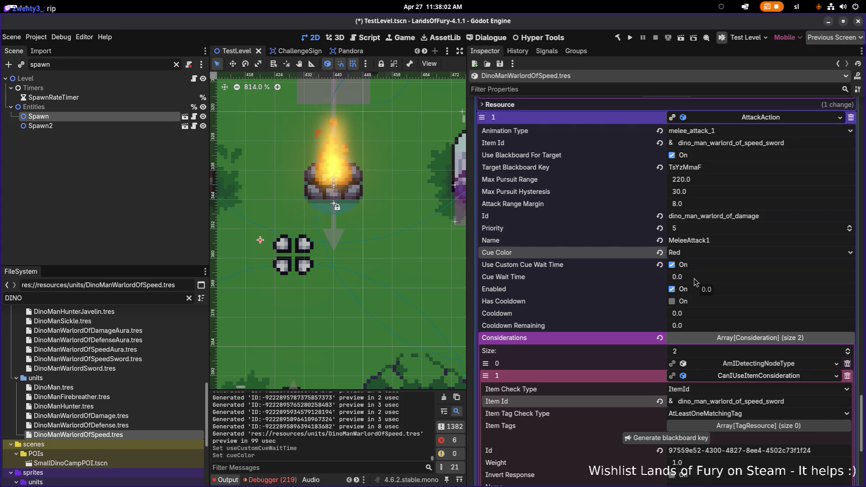
click(696, 278)
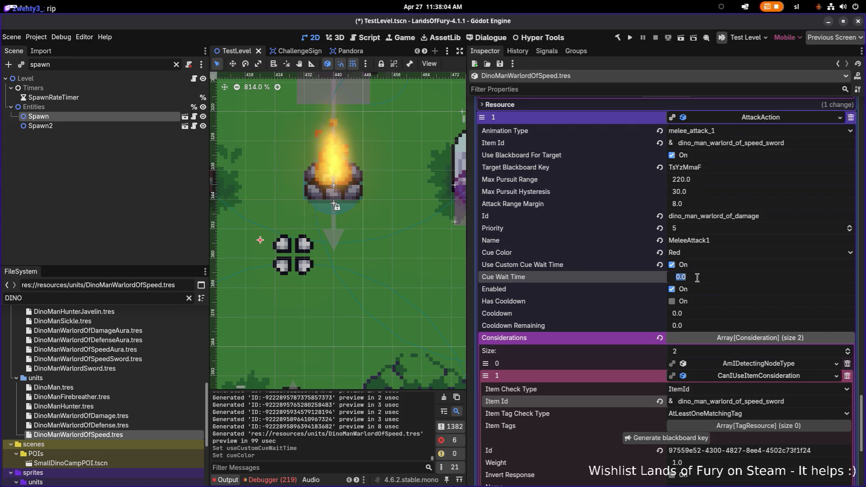
text(0.1)
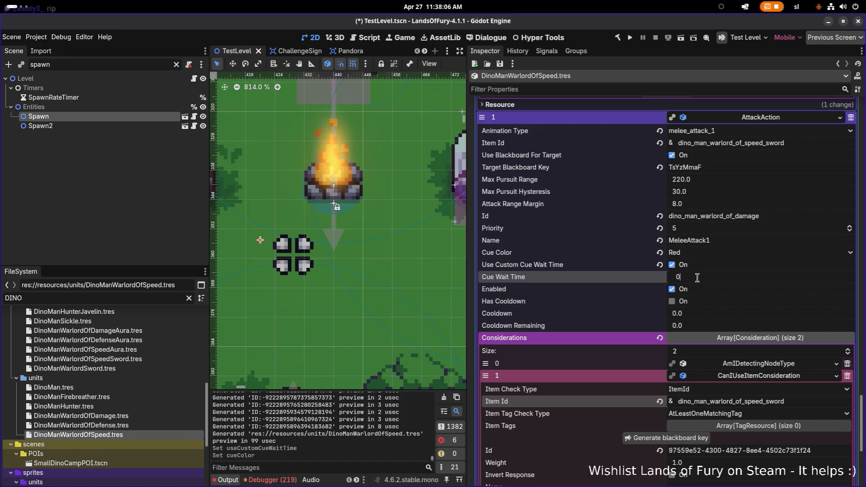
key(Return)
key(ctrl+s)
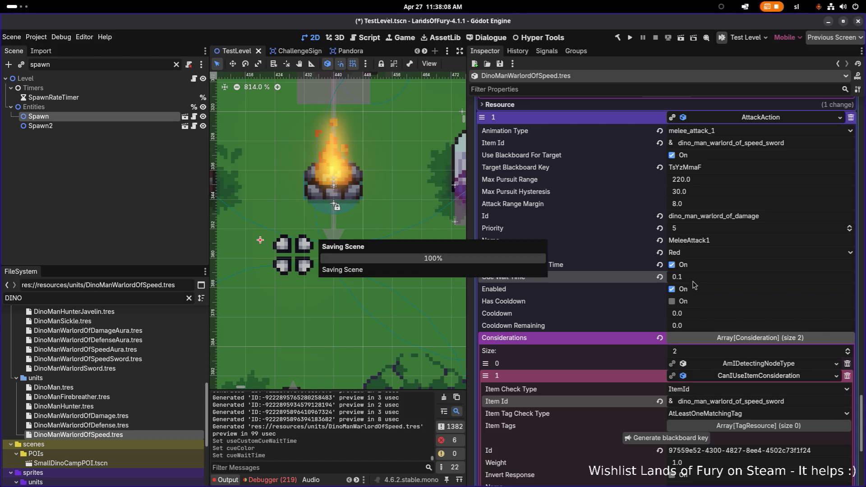
Browse the Defense and speed sword resources, then reopen DinoManWarlordOfSpeed.tres.
click(149, 425)
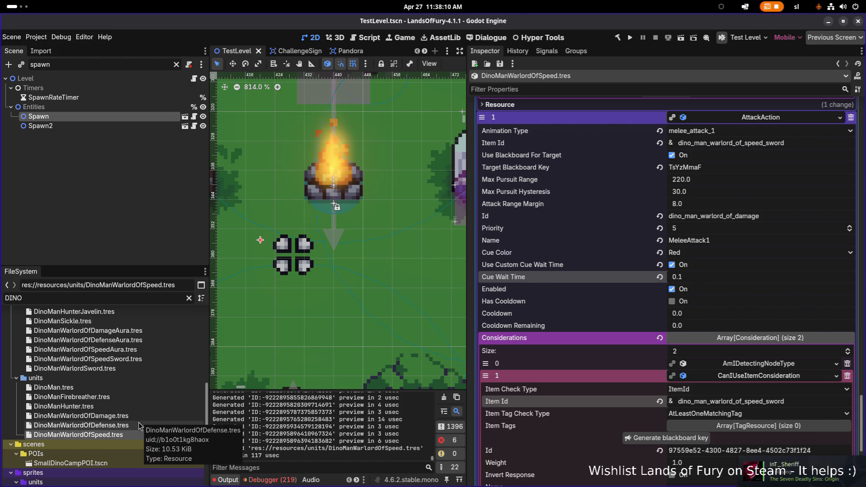
click(156, 358)
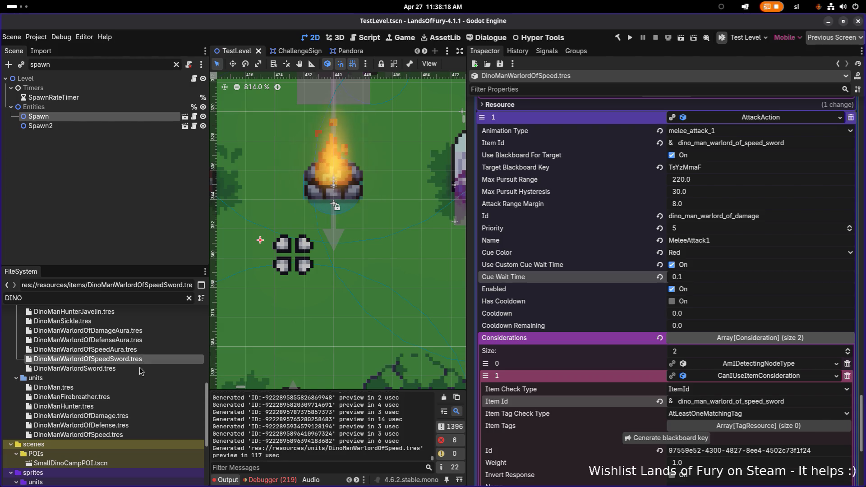
click(129, 435)
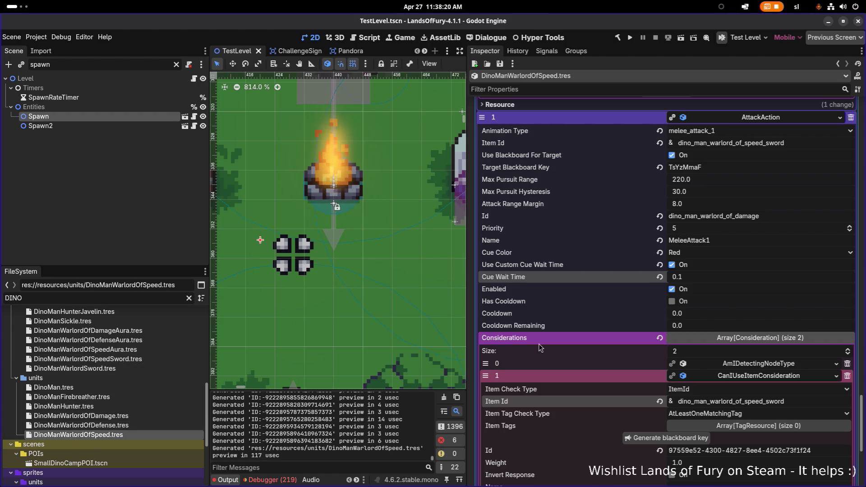
Filter properties by 'attacks', set Attack Speed to 1.2, and save DinoManWarlordOfSpeed.tres.
click(592, 91)
text(attacks)
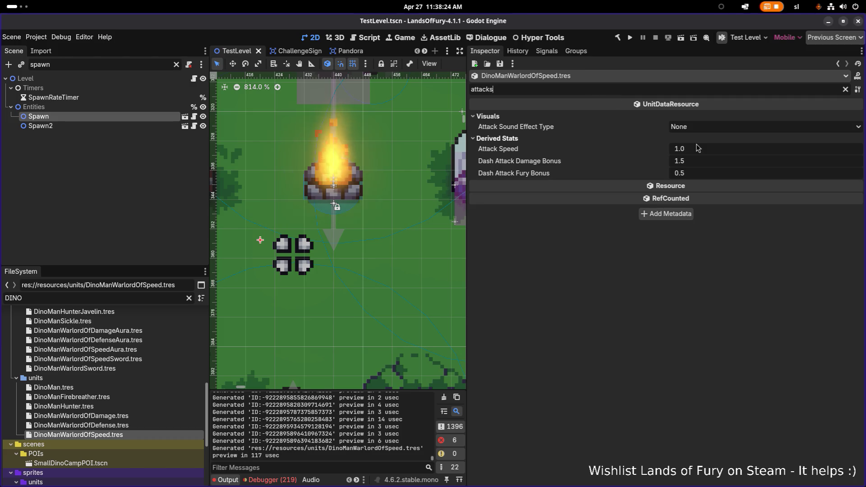
click(738, 150)
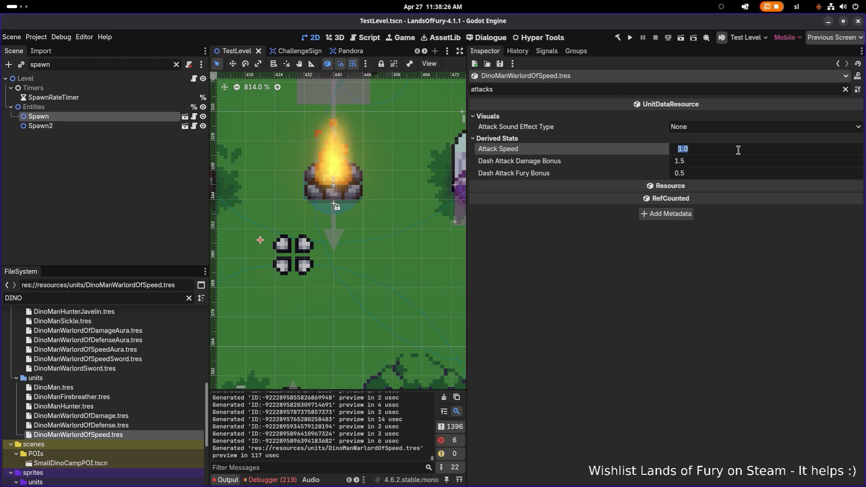
text(1.2)
key(Return)
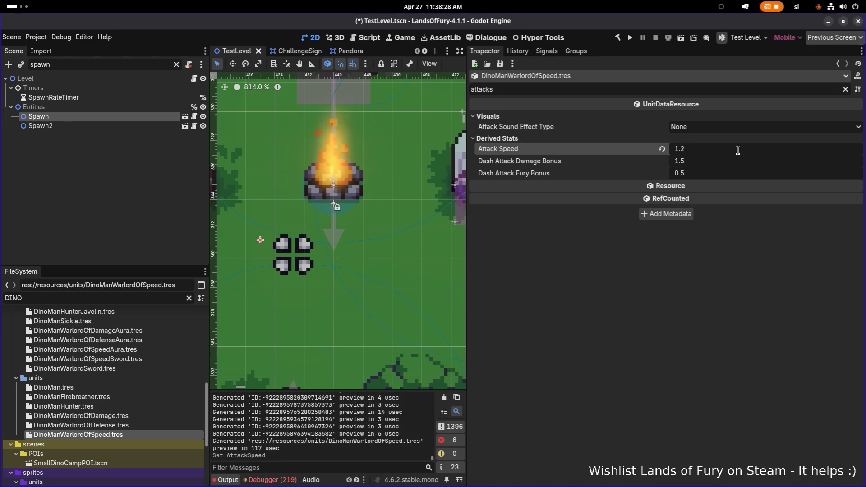
key(ctrl+s)
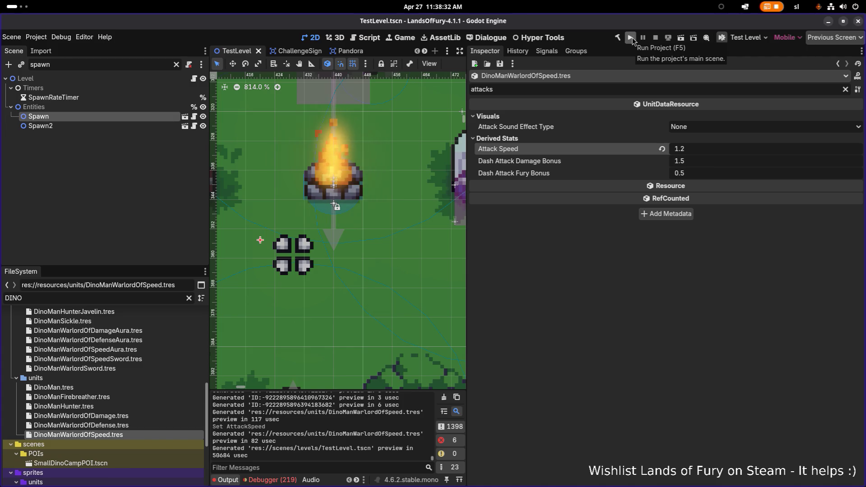
Run the project and load the first profile slot into the test level.
click(631, 38)
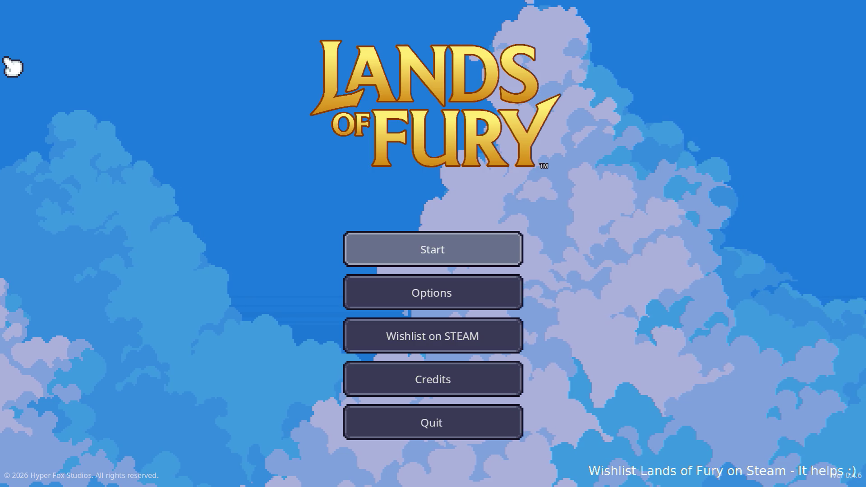
click(364, 253)
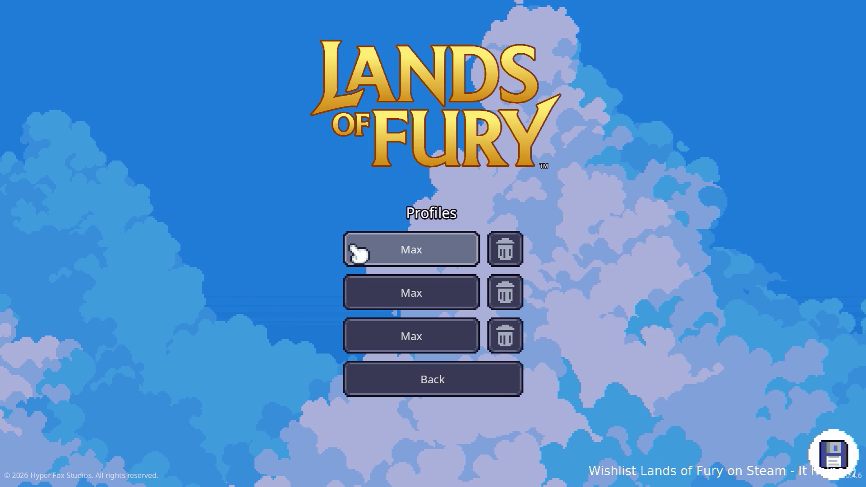
click(412, 257)
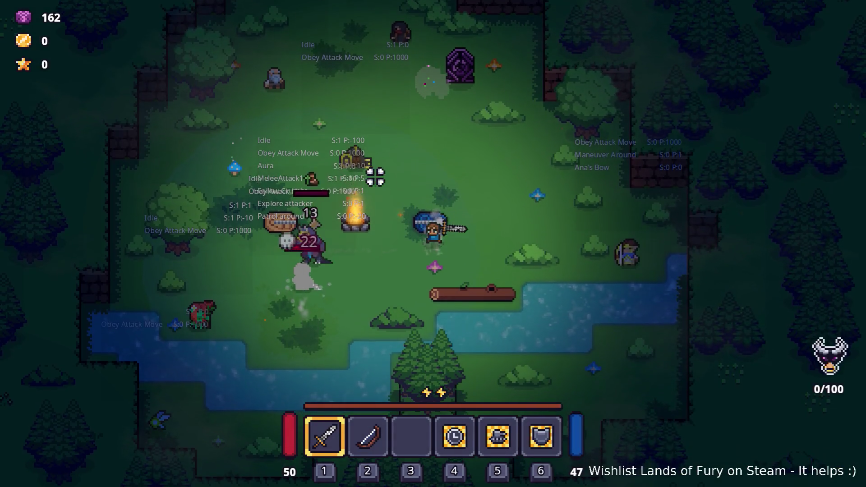
Walk the hero down-left and then up the map toward the warlord's campfire.
key(a)
key(s)
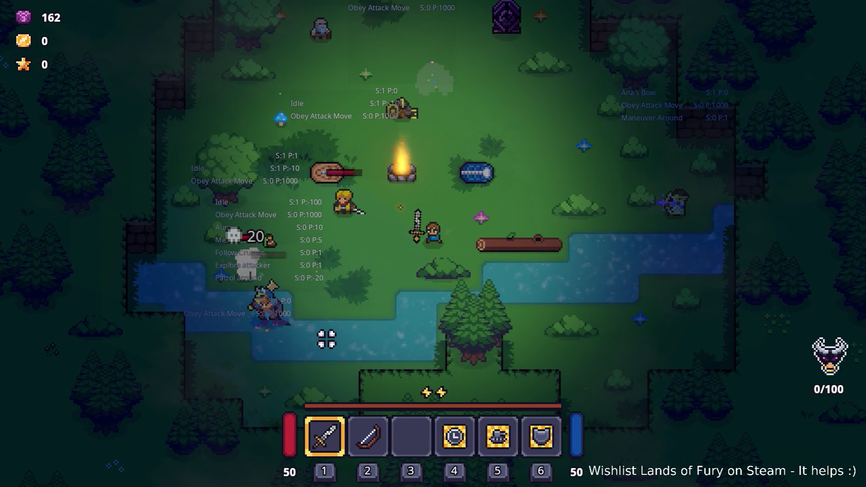
key(a)
key(s)
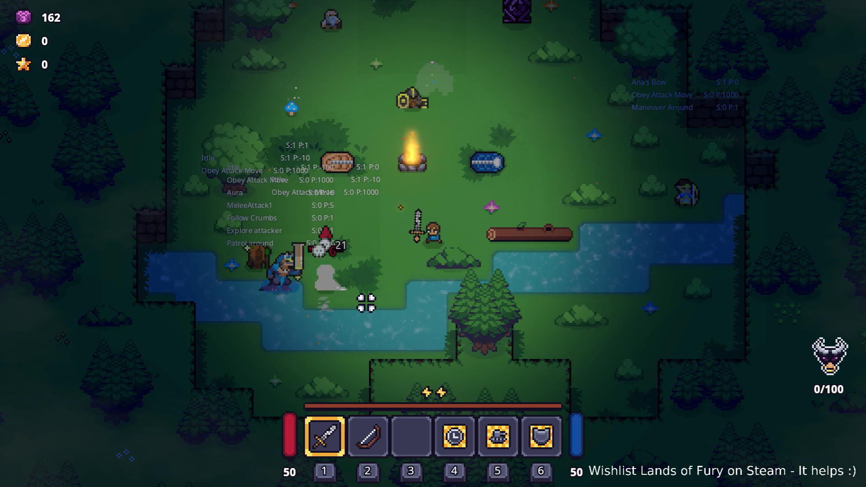
key(w)
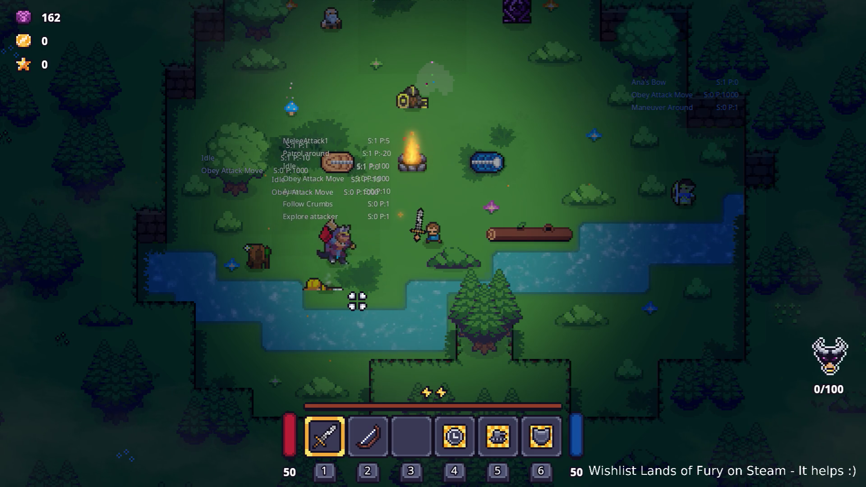
key(w)
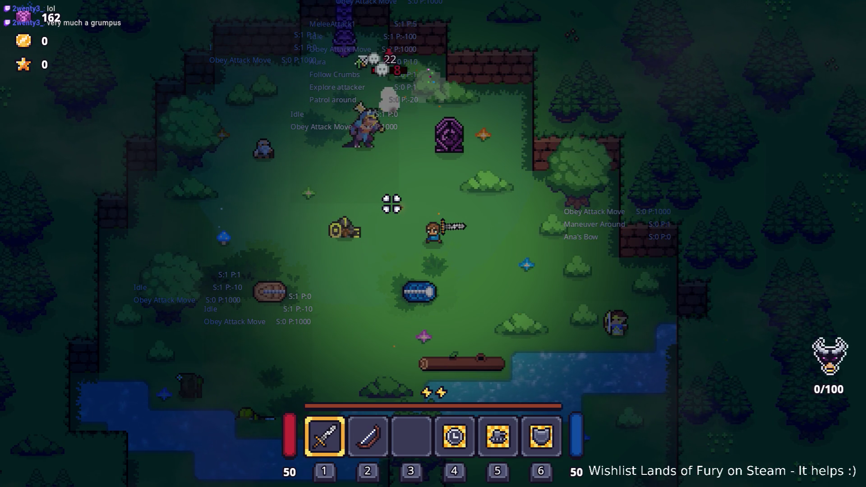
Dash and charge at the speed warlord, and after dying return to the main menu.
key(d)
key(space)
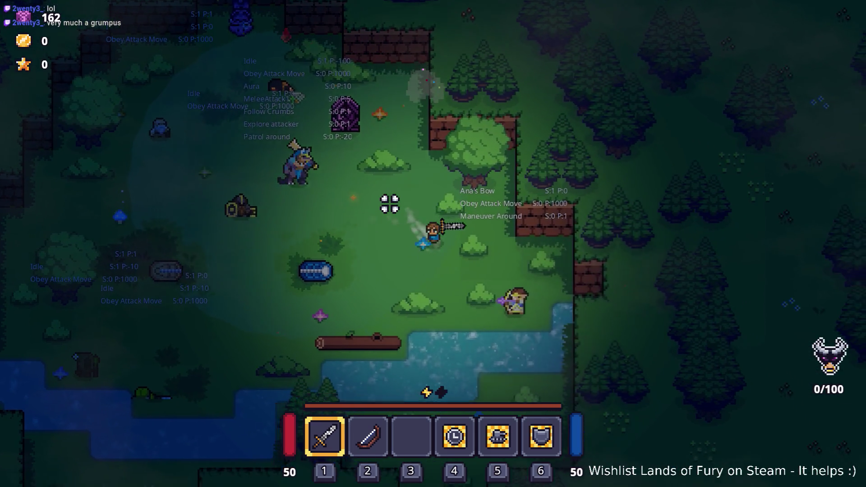
key(s)
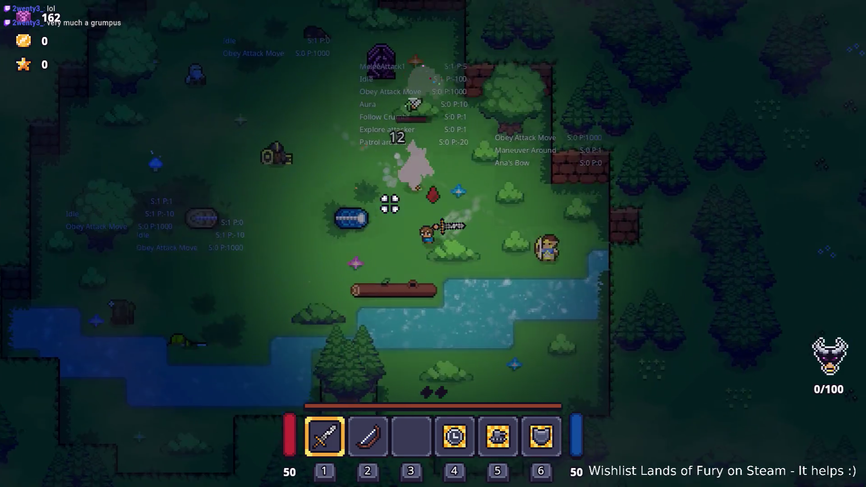
key(a)
key(space)
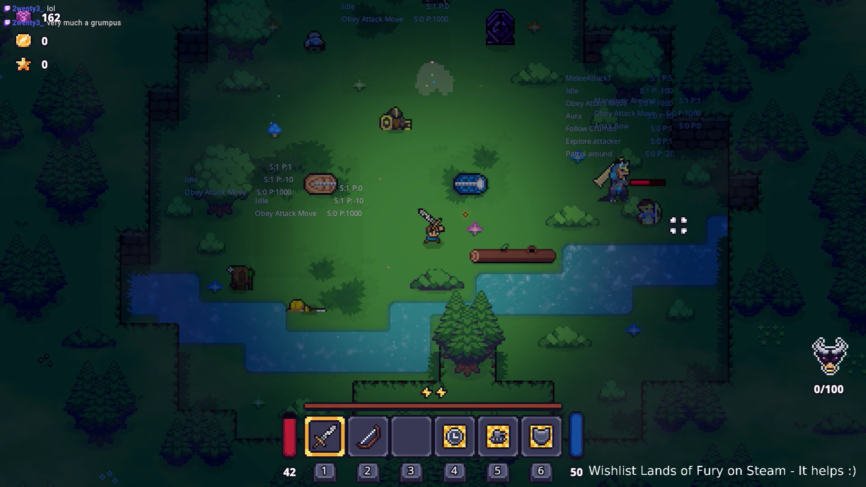
key(w+d)
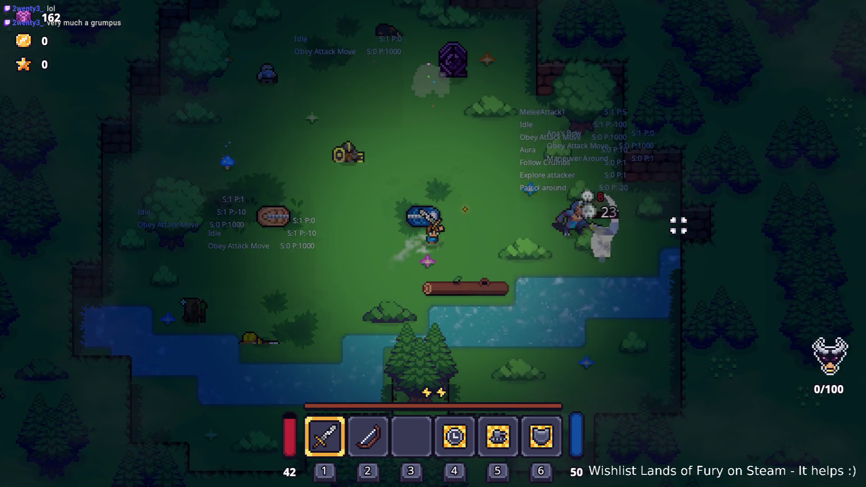
key(d)
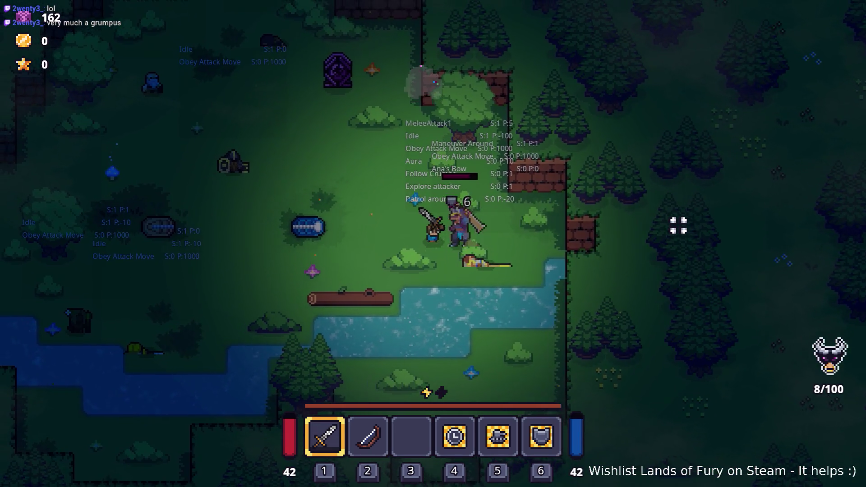
key(a)
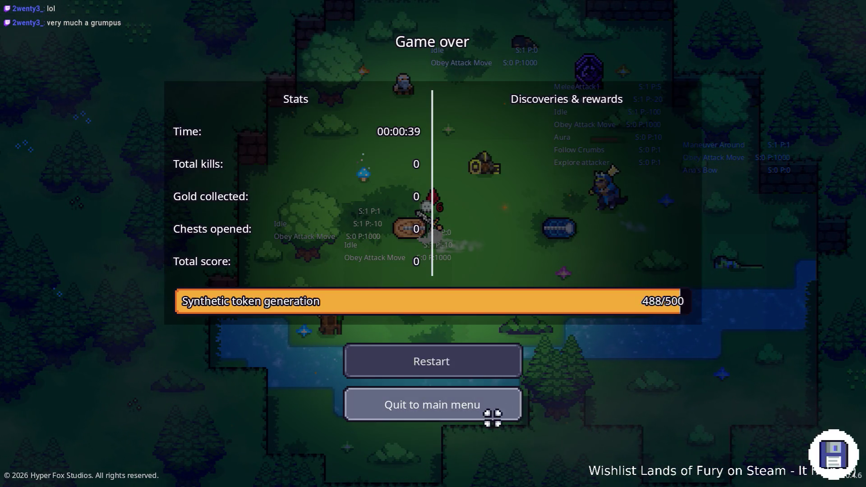
click(510, 397)
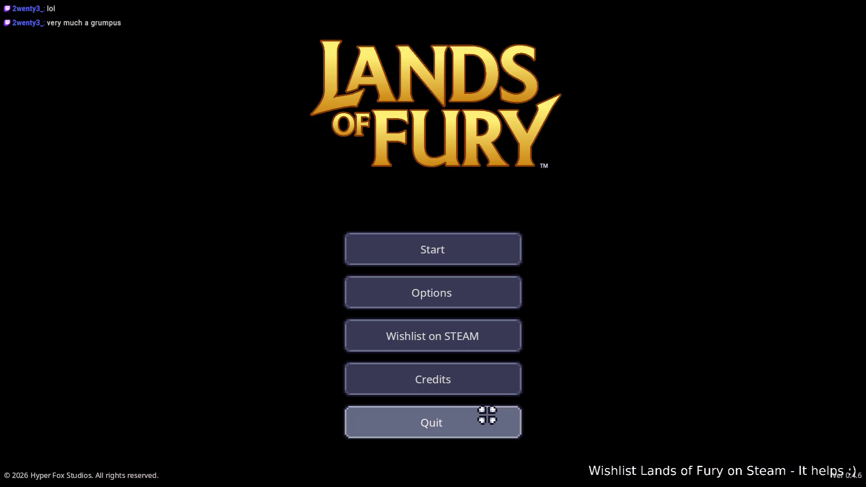
Quit the game, restore DinoManWarlordOfSpeed Attack Speed to 1.0 and save the resource.
click(487, 414)
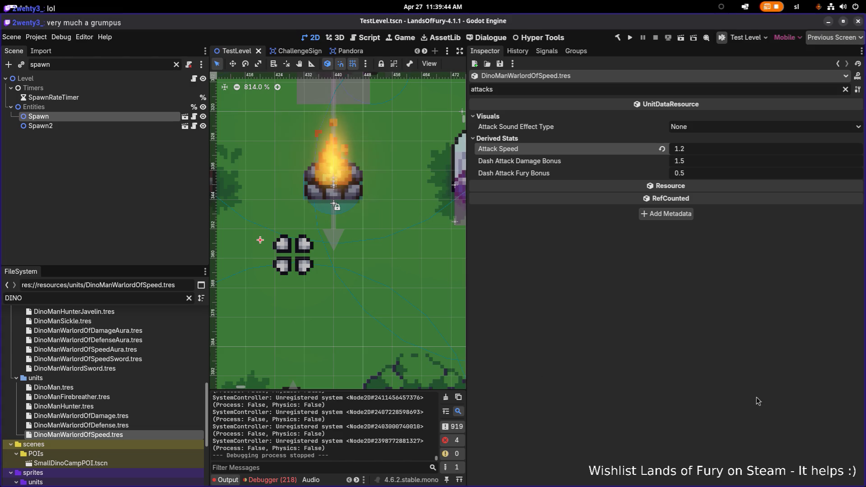
drag(467, 301, 670, 299)
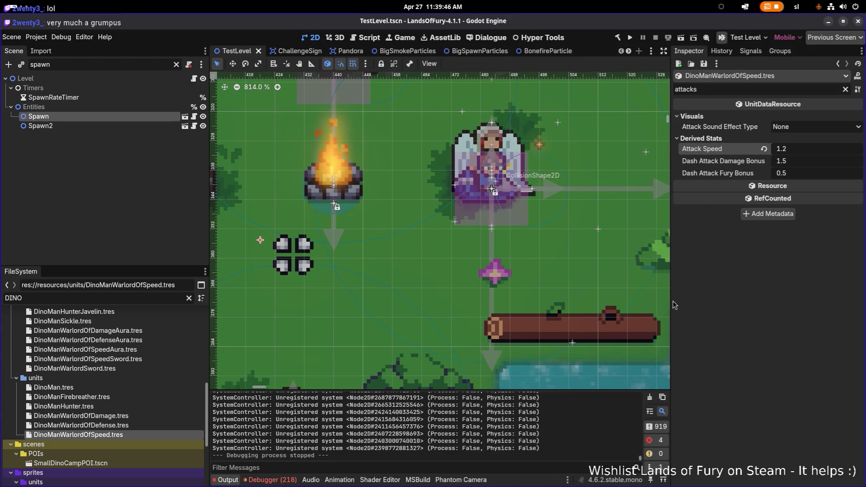
click(827, 151)
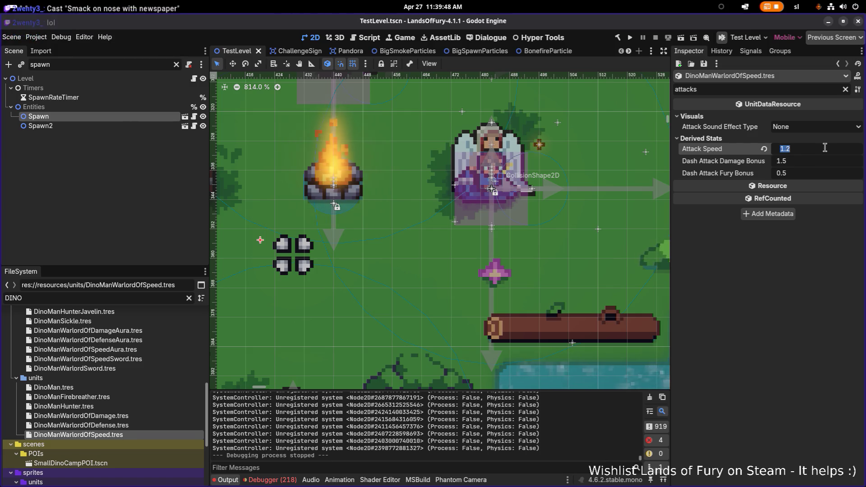
text(1.0)
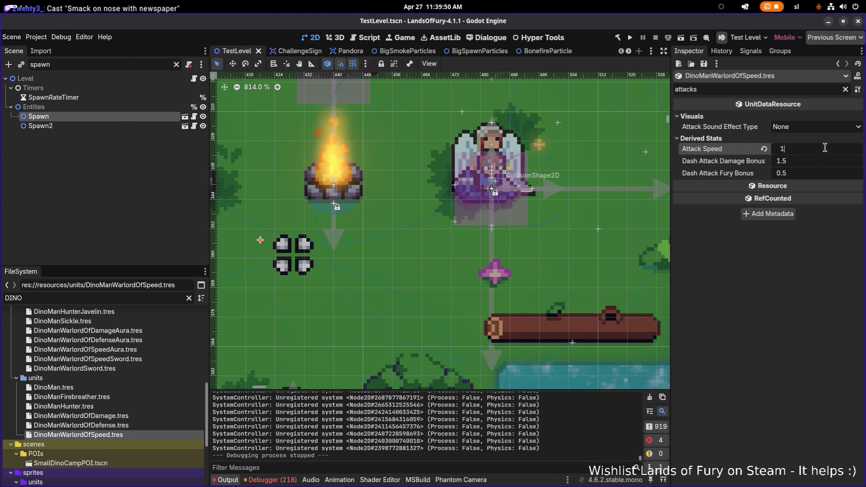
key(Return)
key(ctrl+s)
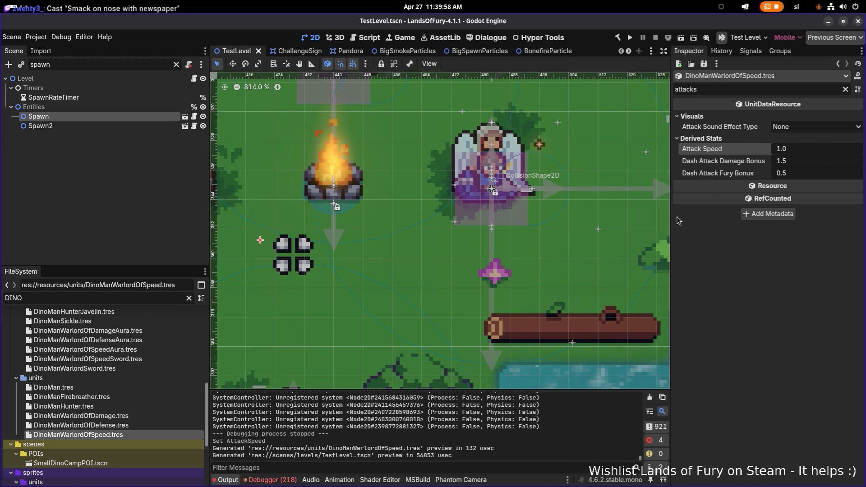
drag(670, 225, 705, 223)
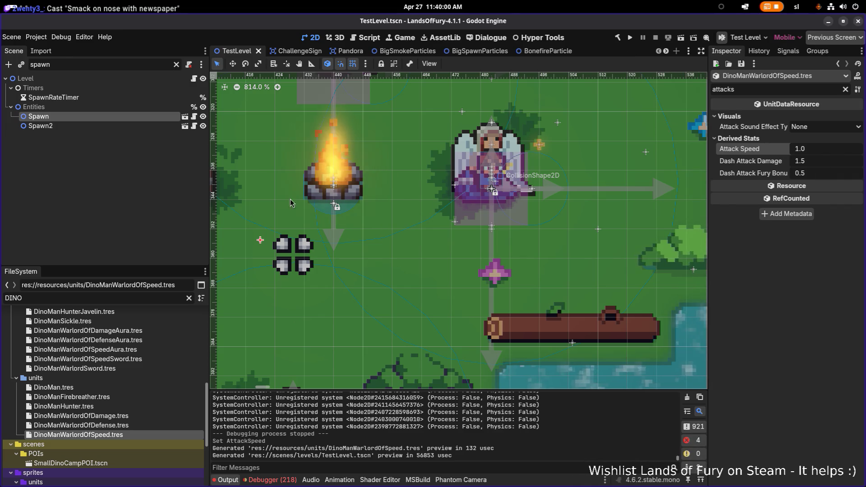
drag(209, 217, 270, 216)
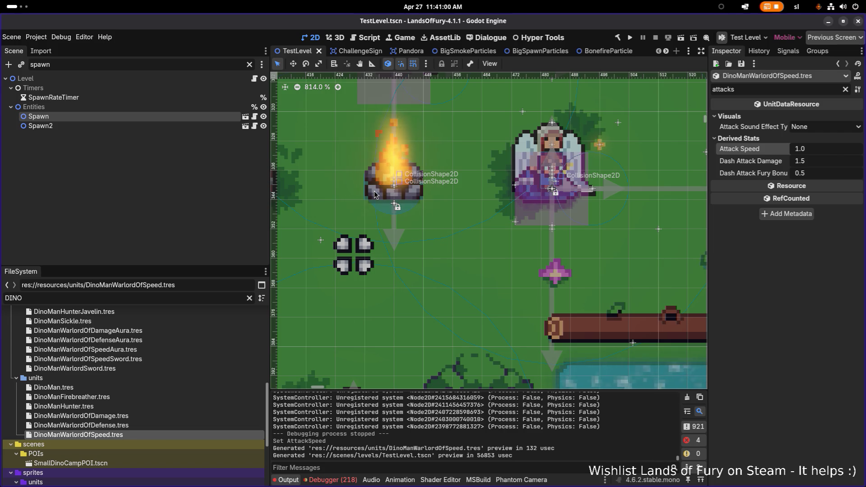
Clear the DINO filter in the FileSystem dock so all project files are listed.
click(249, 298)
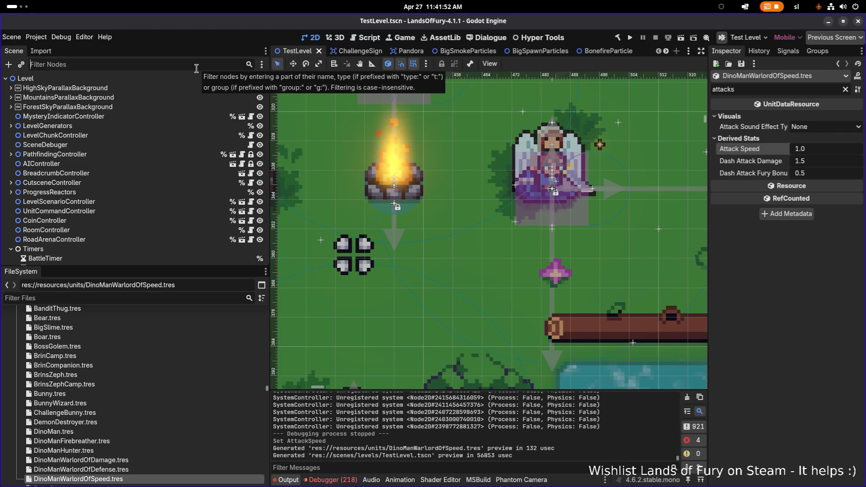
Filter files by 'dinoc' and open SmallDinoCampPOI.tscn, then clear the filter.
click(143, 298)
text(dinoc)
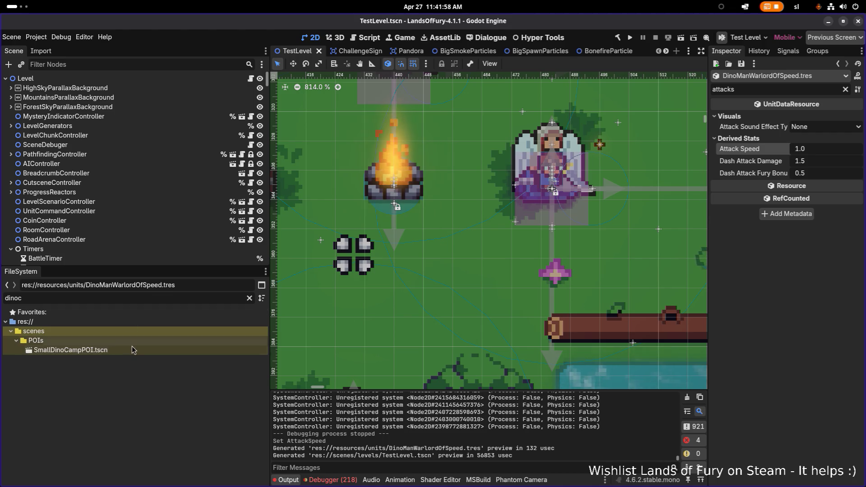
click(132, 352)
double_click(132, 351)
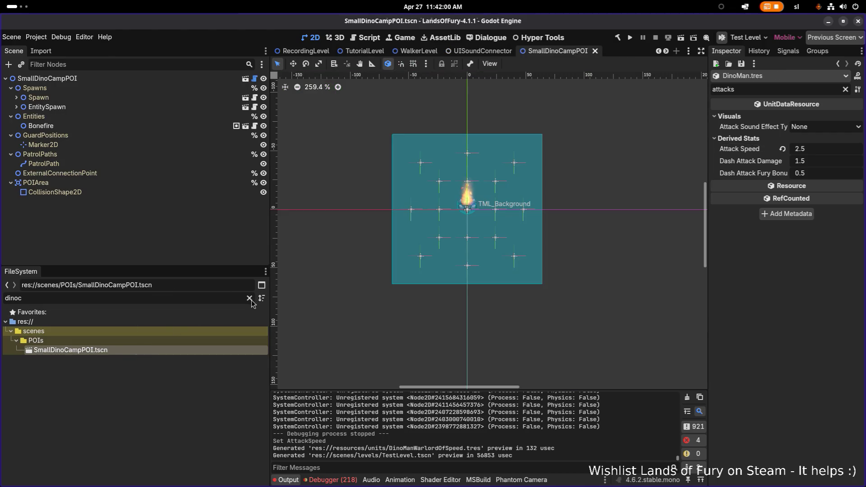
click(249, 298)
scroll(185, 331, down, 3)
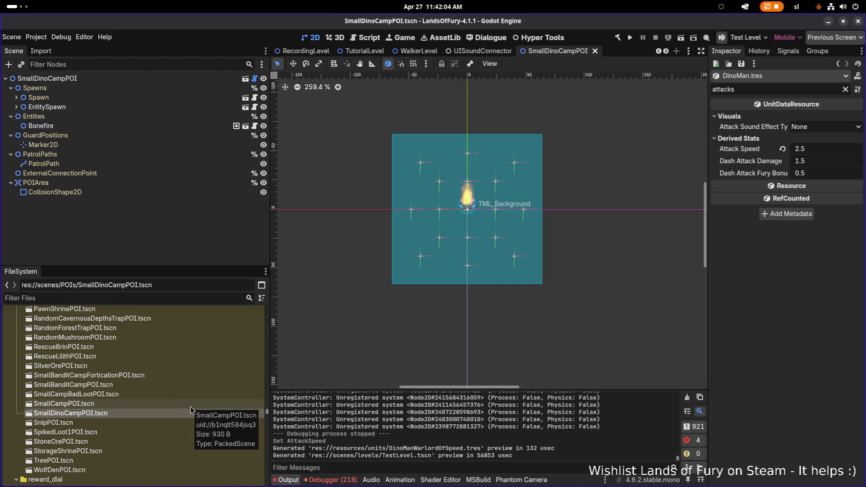
Duplicate SmallDinoCampPOI.tscn as WarlordOfDefenseCampPOI.tscn and open the new scene.
key(ctrl+d)
key(Right)
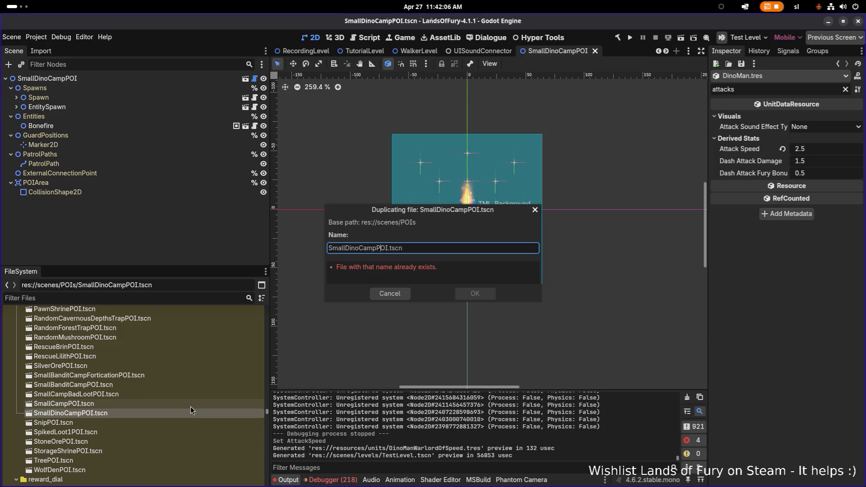
key(Left)
key(Left)
key(shift+Home)
text(War)
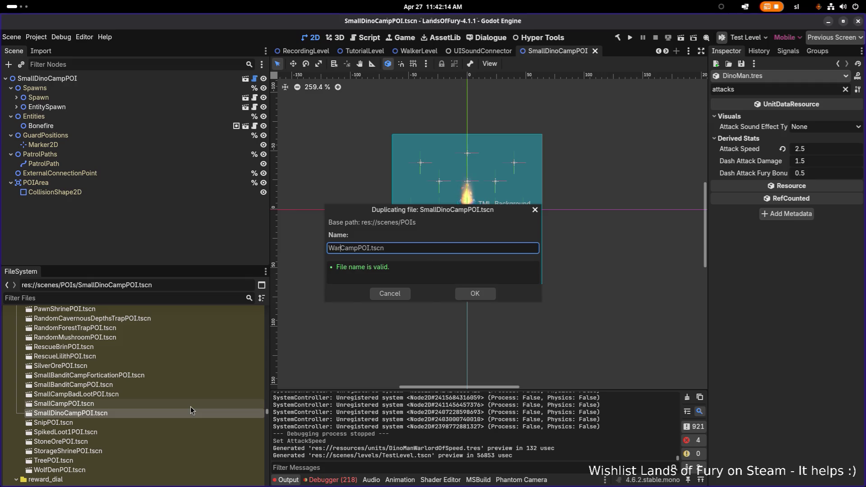
text(lordOfD)
text(efense)
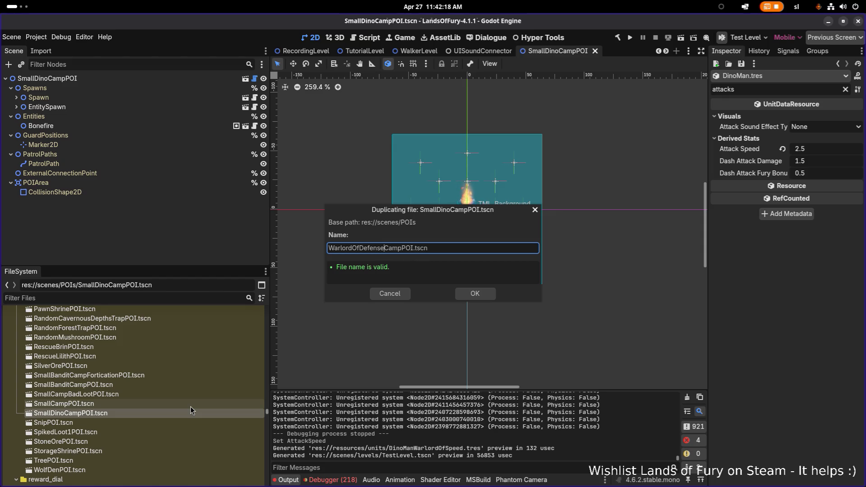
click(478, 296)
scroll(107, 428, down, 2)
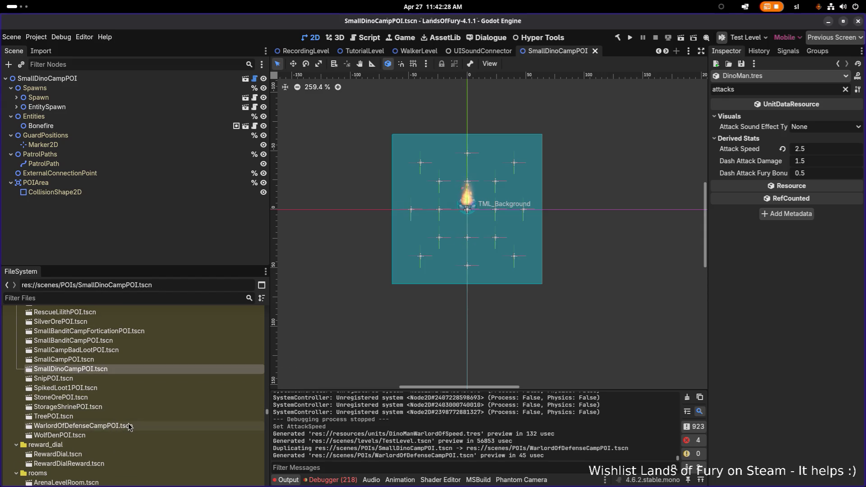
double_click(128, 424)
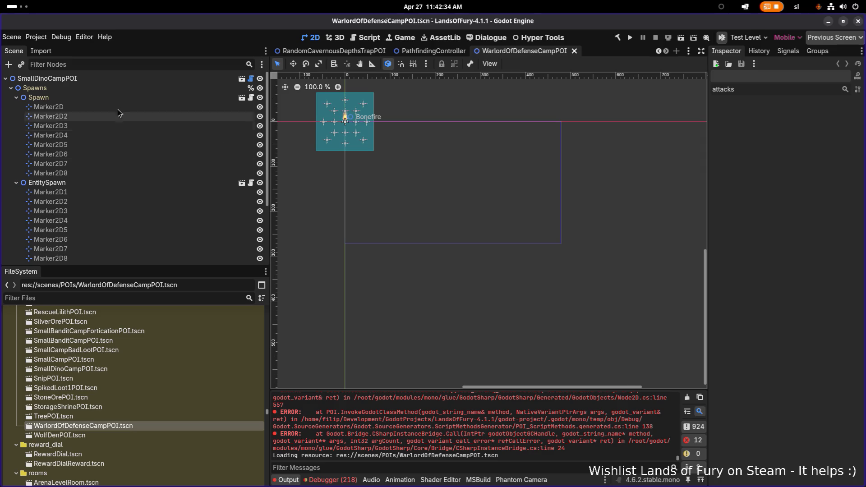
Inspect the Spawn node's spawn markers, including Marker2D4 and Marker2D6.
click(129, 96)
scroll(564, 190, down, 1)
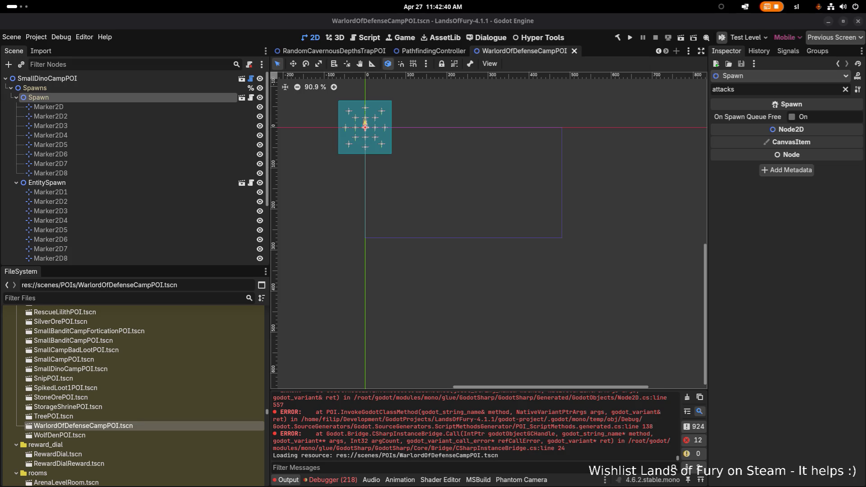
click(50, 135)
scroll(360, 134, up, 1)
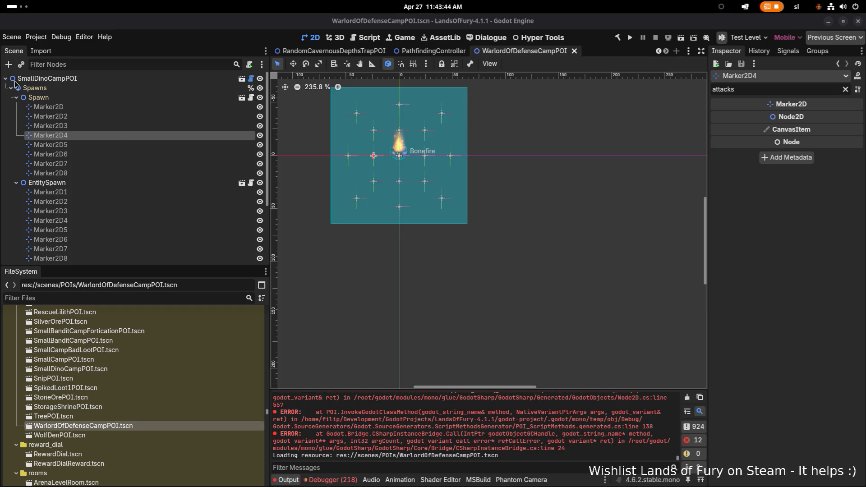
click(125, 154)
scroll(68, 154, down, 1)
Select the Spawn node and clear the Inspector filter to see all its settings.
click(17, 159)
scroll(53, 165, up, 1)
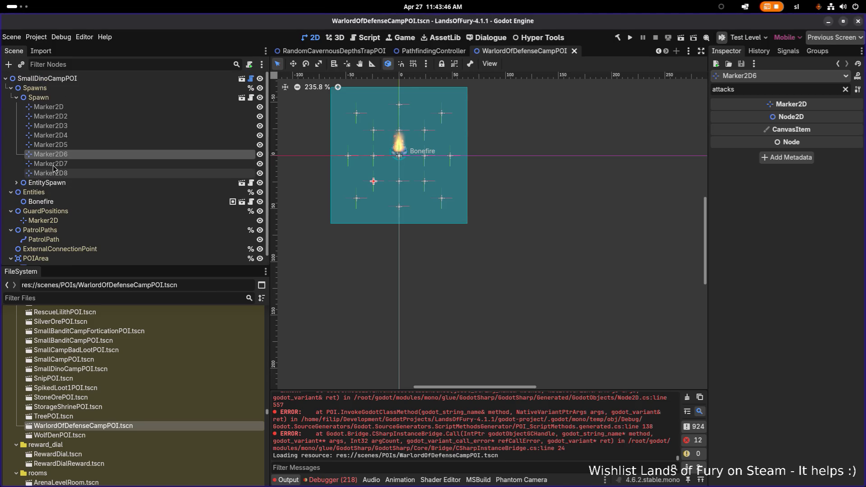
click(16, 97)
click(59, 97)
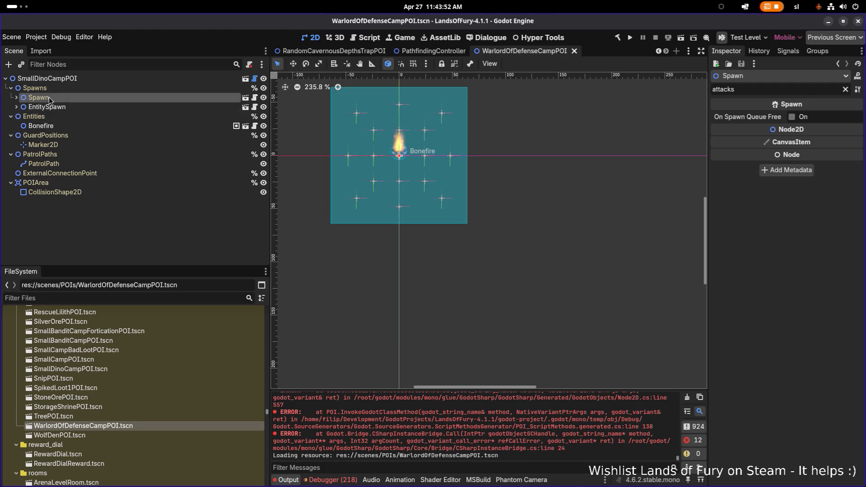
click(17, 97)
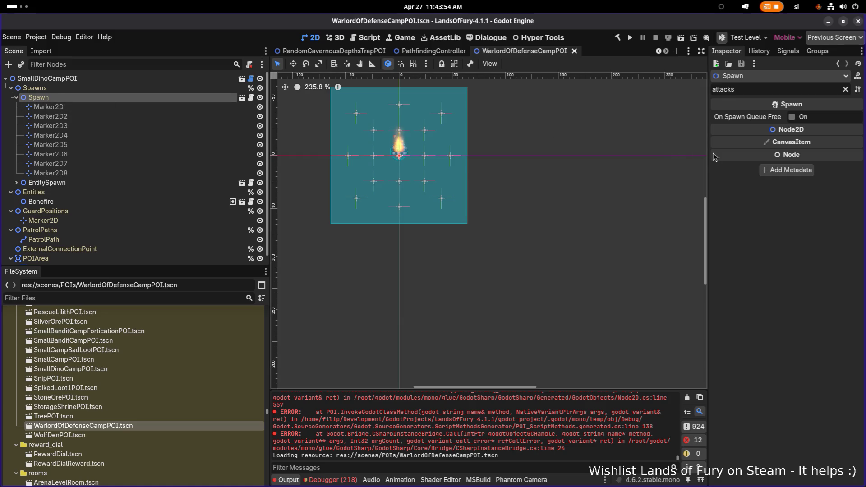
click(845, 90)
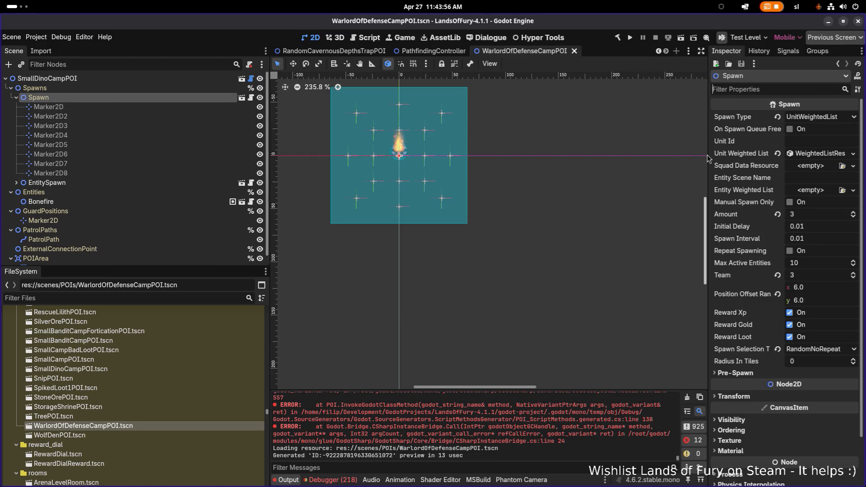
Widen the Inspector and expand Unit Weighted List showing armored_raptor 2, dino_man_firebreather 1, raptor 3.
drag(710, 158, 559, 155)
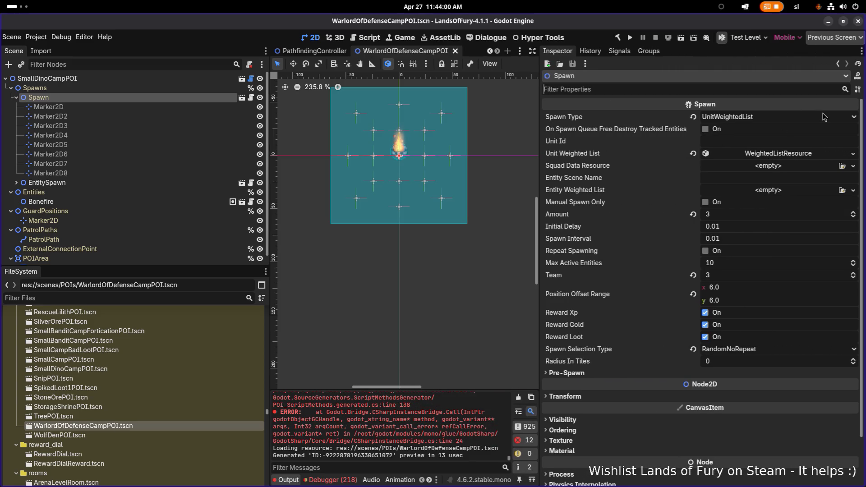
click(797, 153)
click(790, 179)
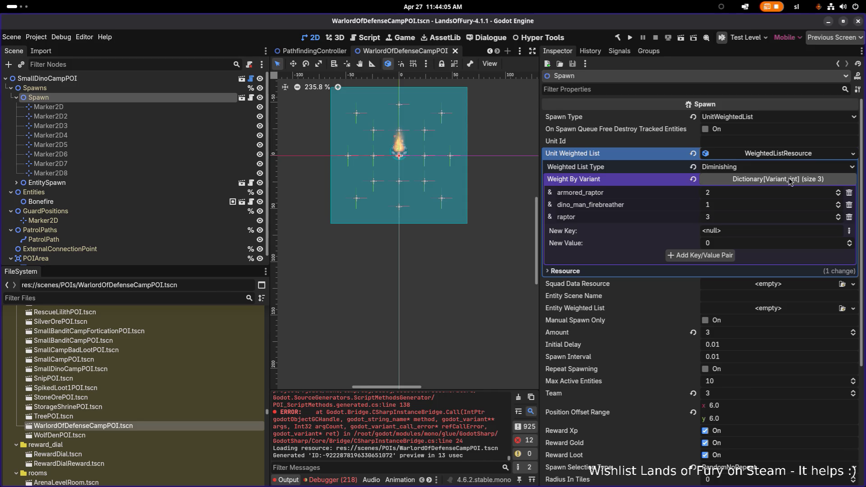
right_click(783, 155)
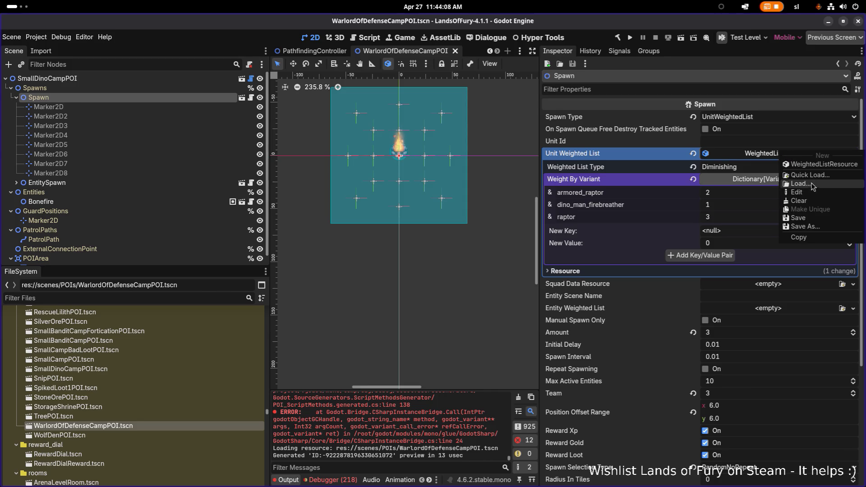
click(752, 171)
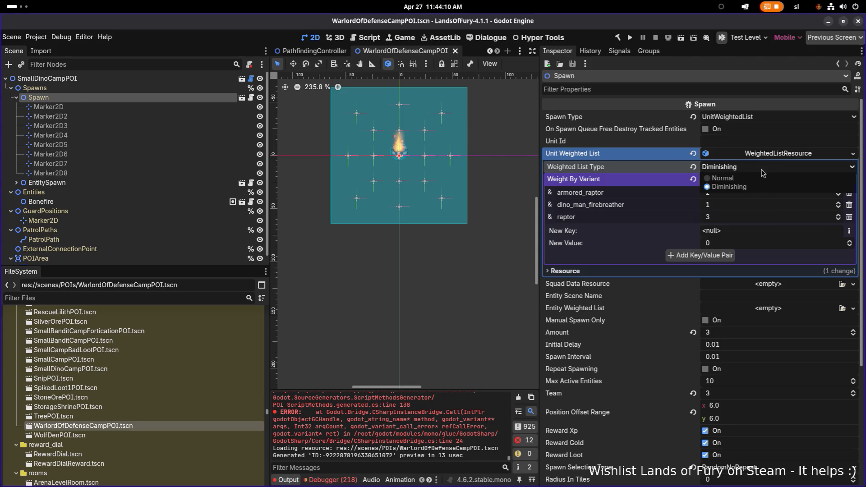
click(627, 244)
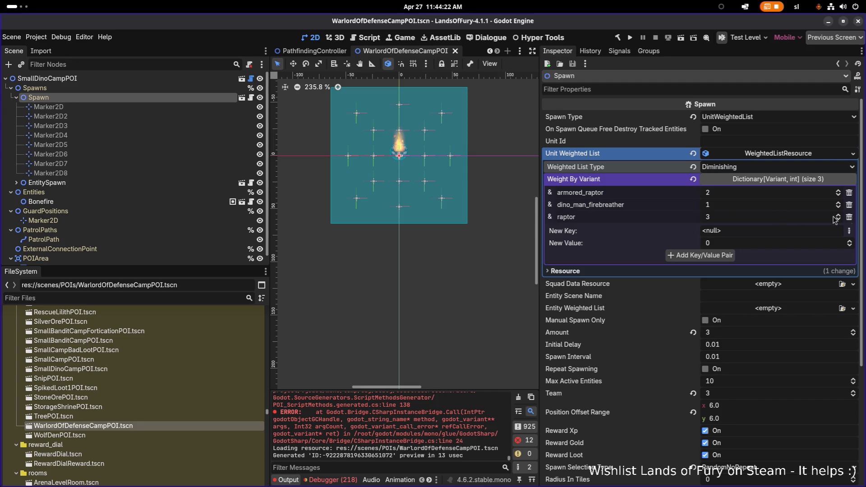
click(849, 231)
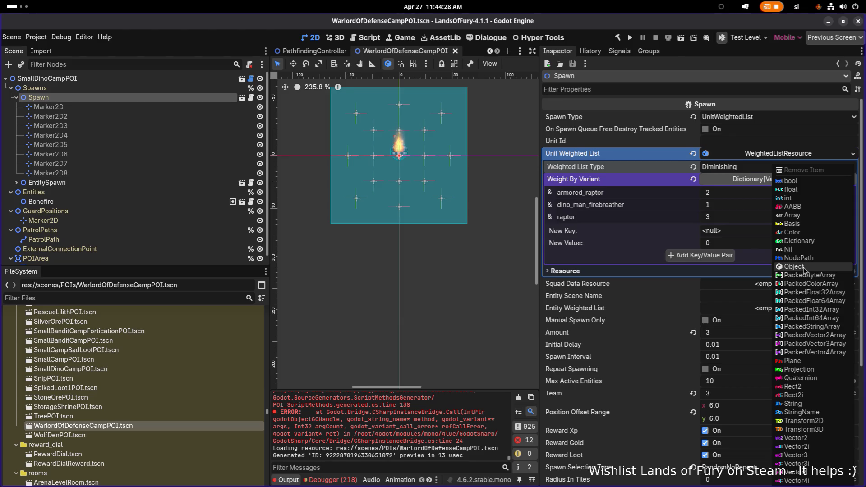
Add a StringName key dino_man with weight 1 to Weight By Variant.
click(813, 412)
text(dino_man)
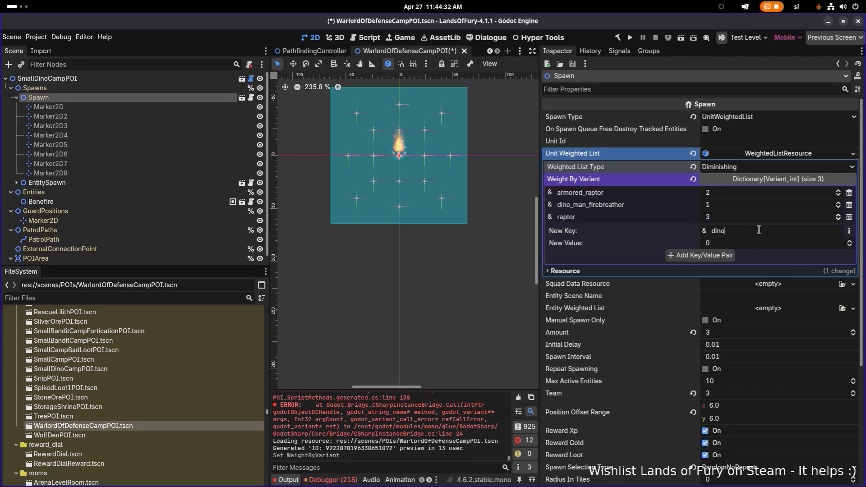
key(Tab)
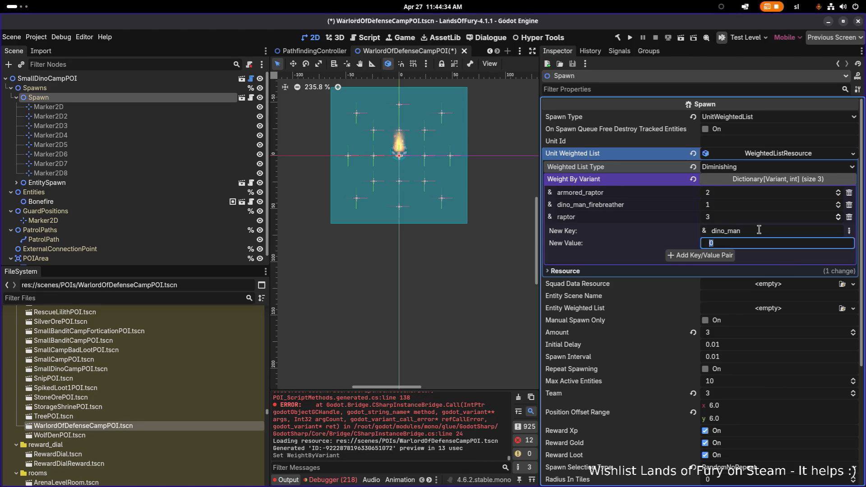
text(1)
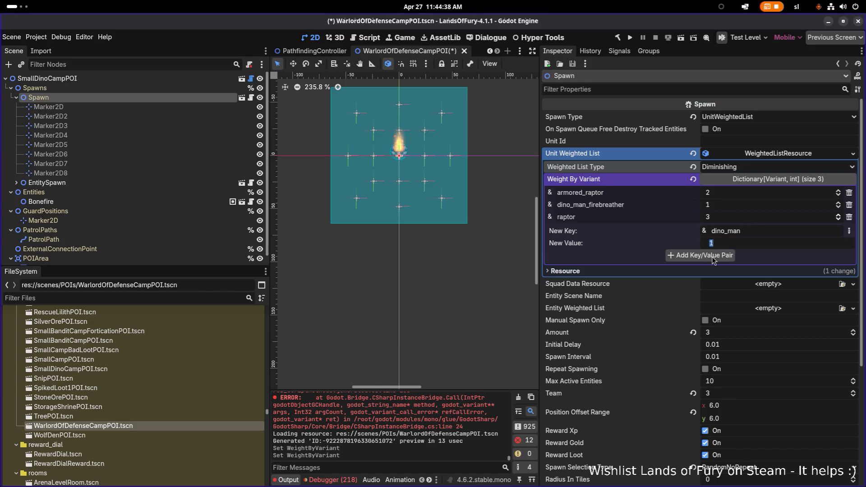
click(711, 255)
Add a StringName key dino_man_hunter to the weighted list.
click(850, 244)
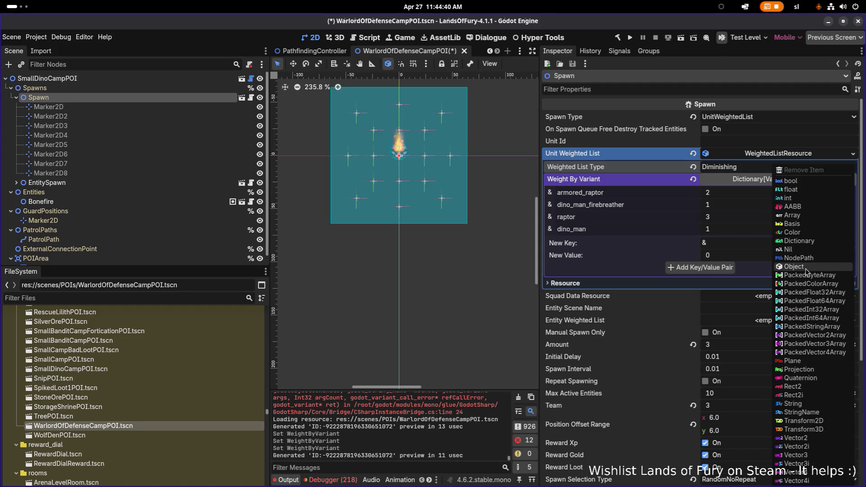
click(801, 412)
text(dino_man:)
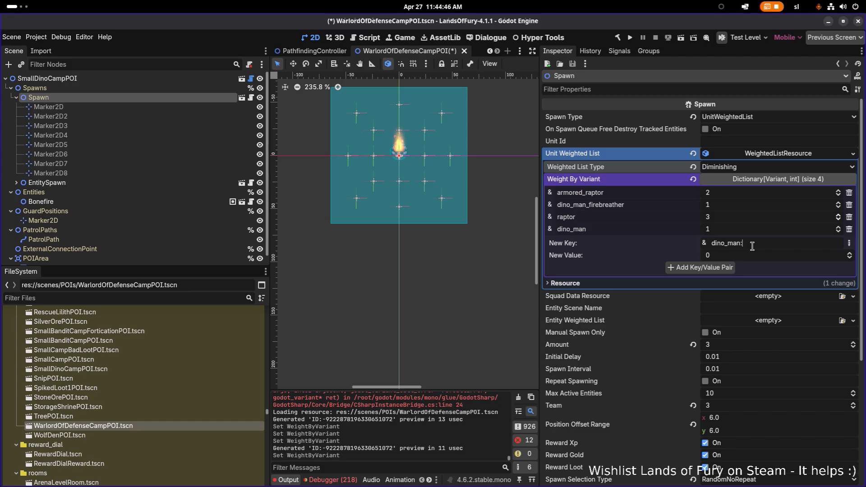
key(BackSpace)
text(hunter)
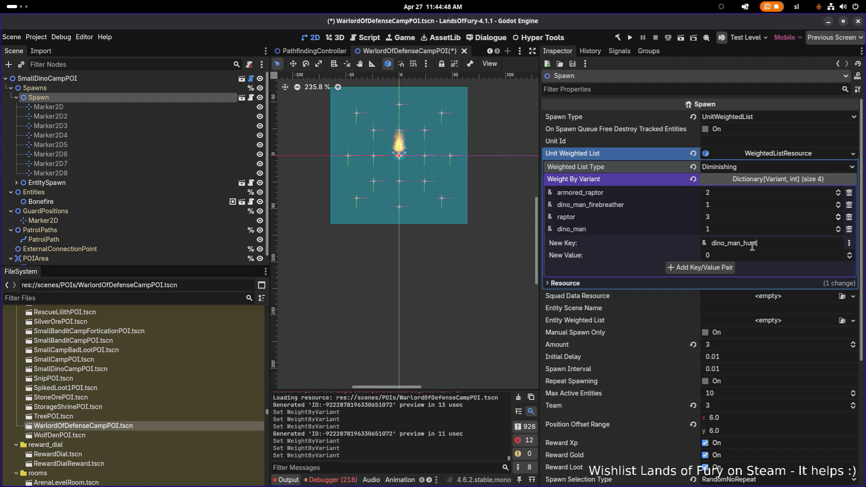
key(Tab)
text(2)
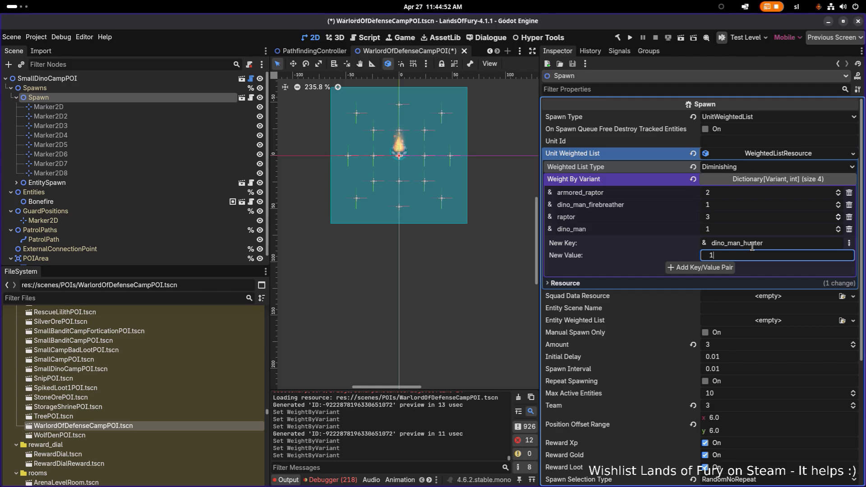
click(724, 268)
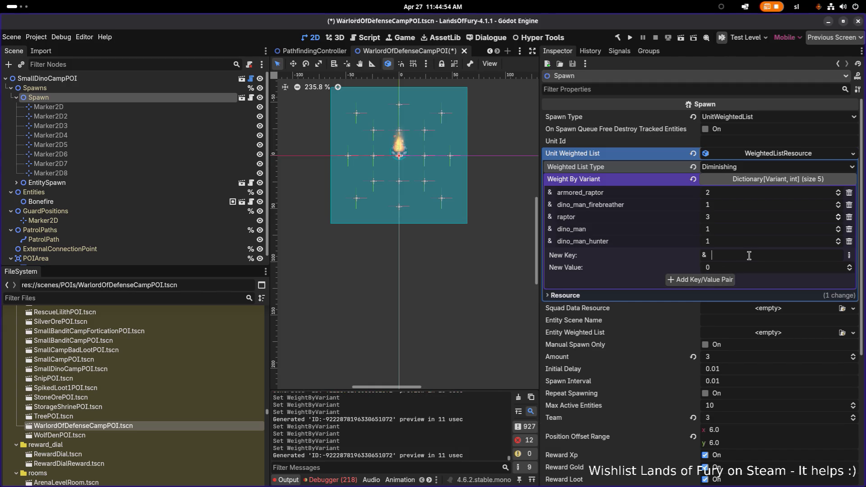
Add dino_man_warlord_of_defense with weight 1 to the weighted list.
text(dino_man_warl)
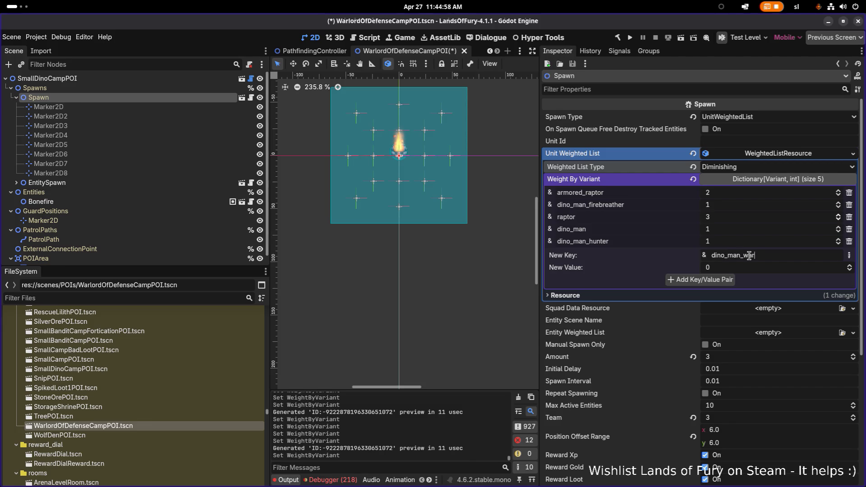
text(ord_of_)
text(defense)
key(Tab)
text(1)
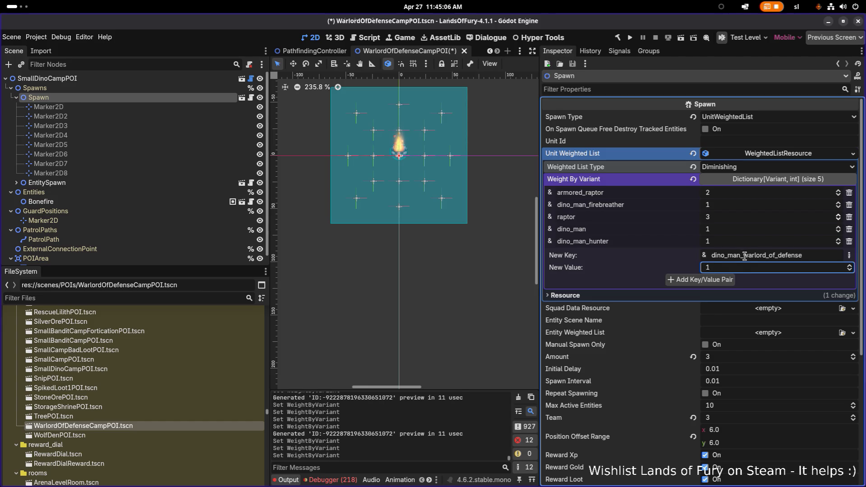
click(729, 280)
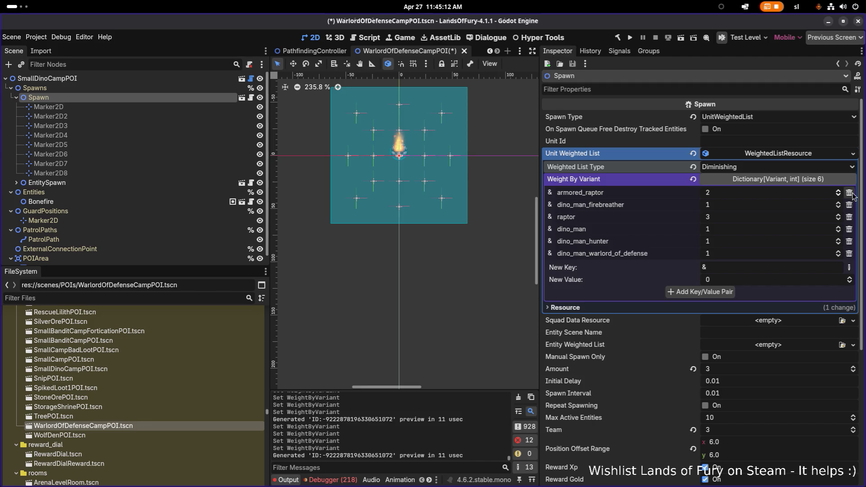
Remove armored_raptor, dino_man_firebreather and raptor from the spawn list and save the scene.
click(849, 193)
click(851, 193)
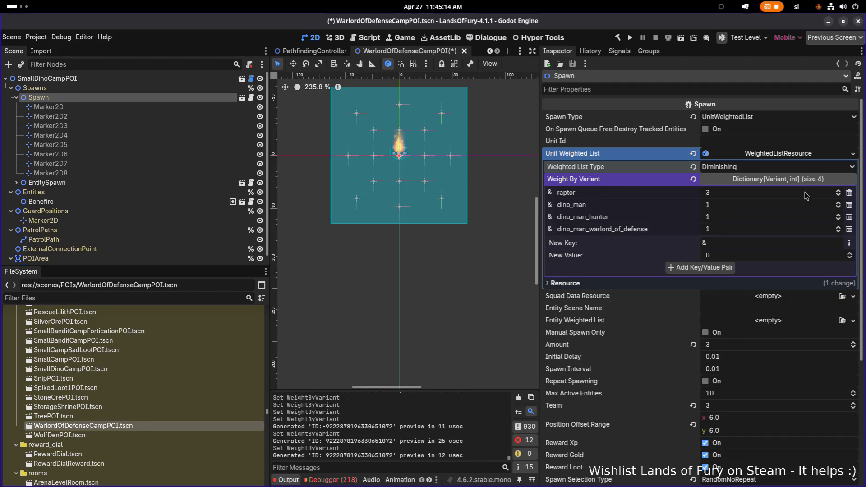
click(850, 193)
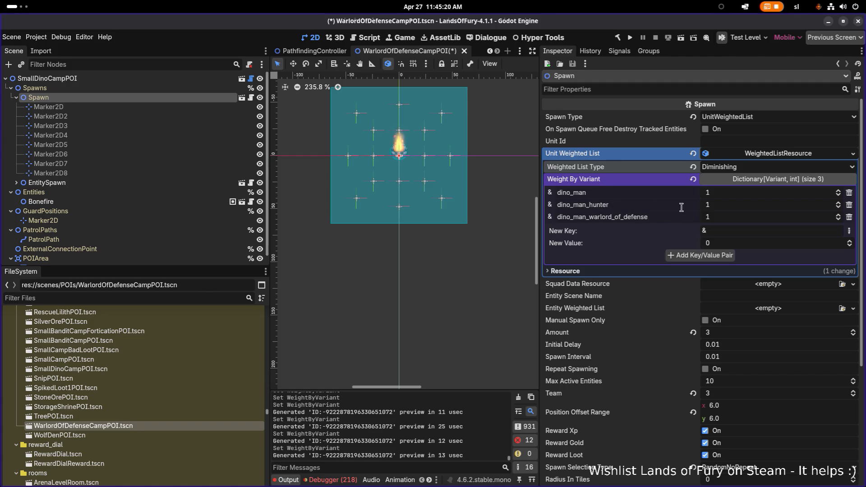
right_click(766, 155)
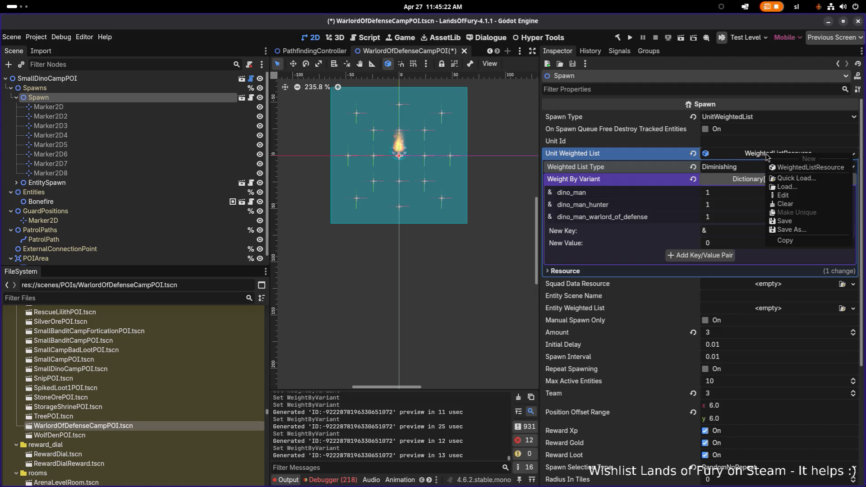
click(640, 157)
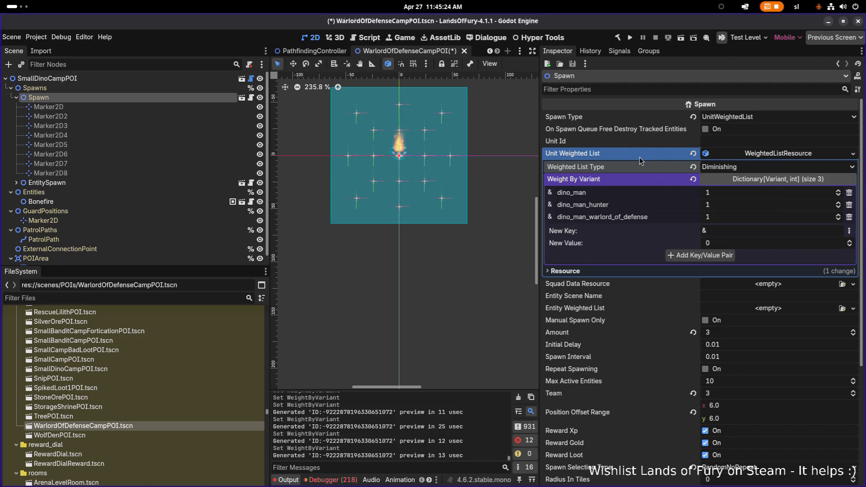
key(ctrl+s)
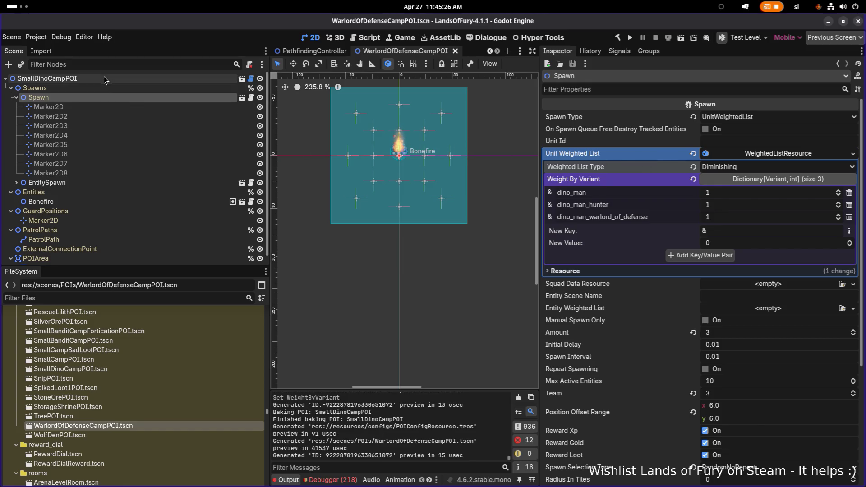
Rename root node SmallDinoCampPOI to WarlordOfDefenseCampPOI and save the scene.
double_click(152, 79)
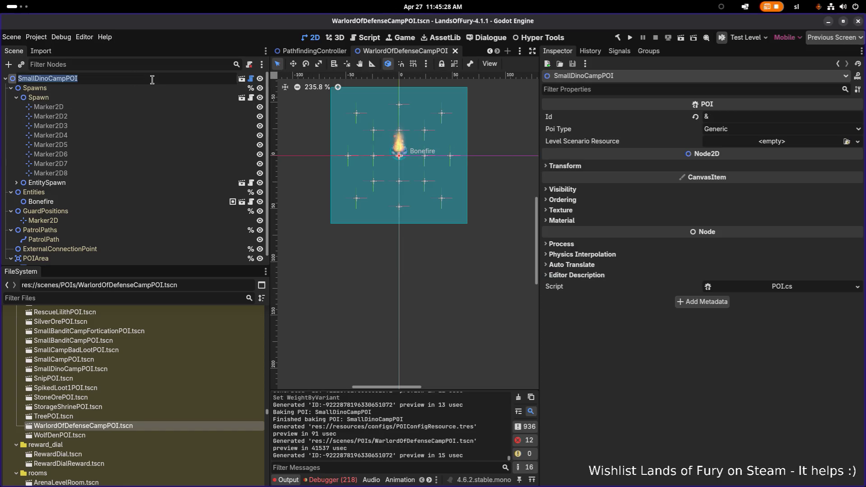
key(Left)
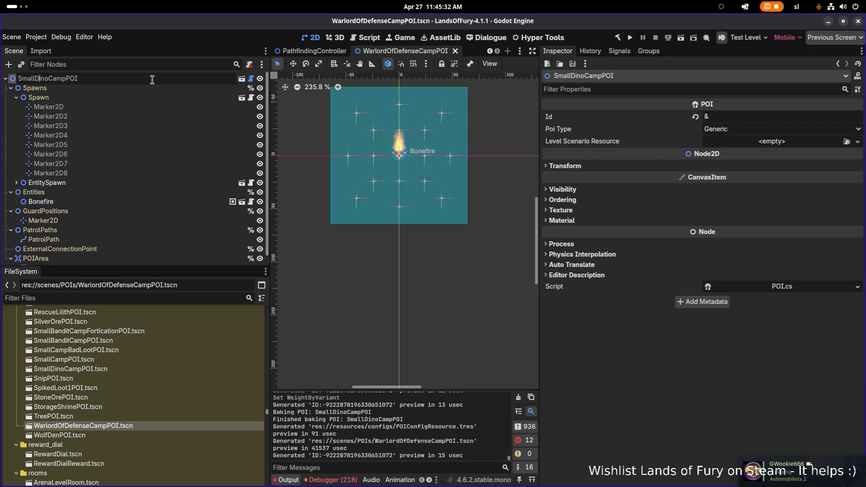
key(shift+Home)
text(Warlor)
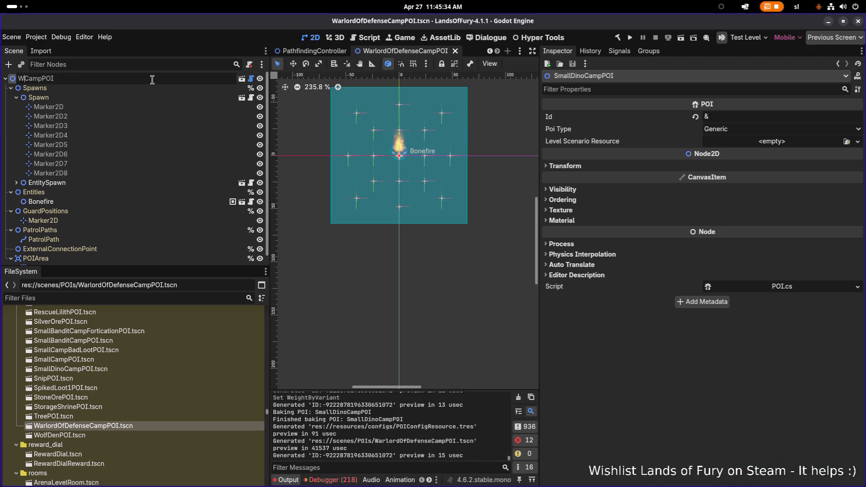
text(dOfDefens)
text(e)
key(Return)
click(140, 96)
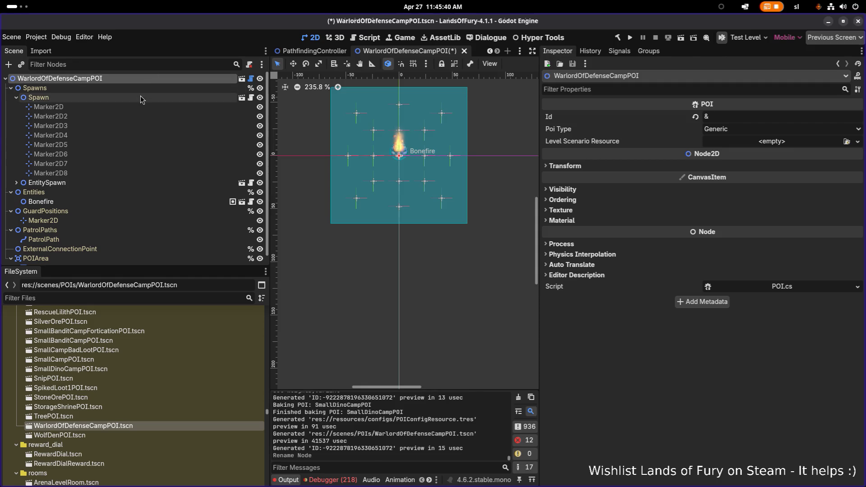
key(ctrl+s)
double_click(99, 79)
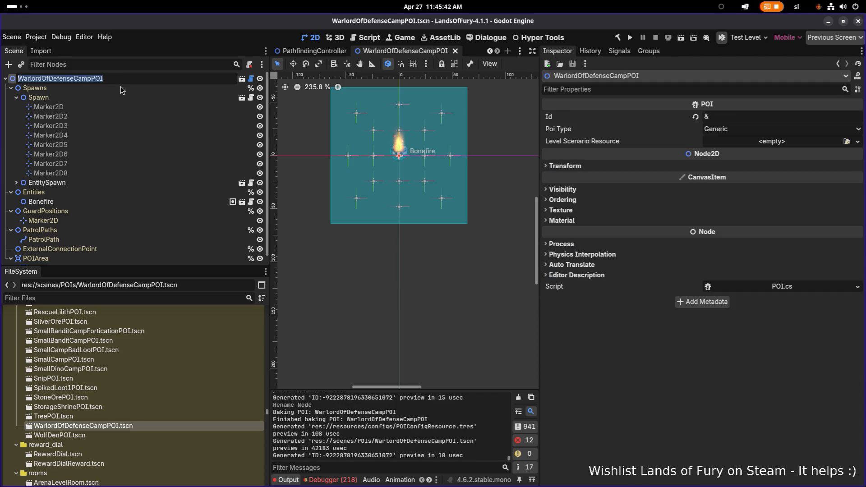
click(119, 86)
click(127, 79)
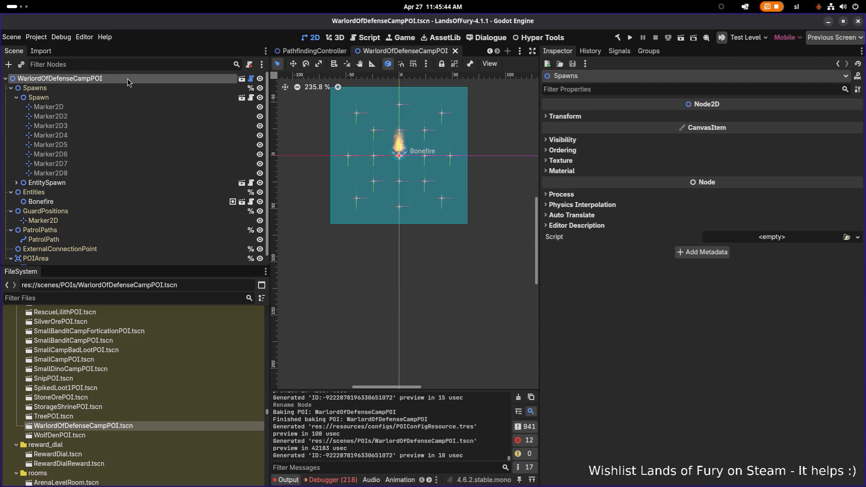
key(ctrl+s)
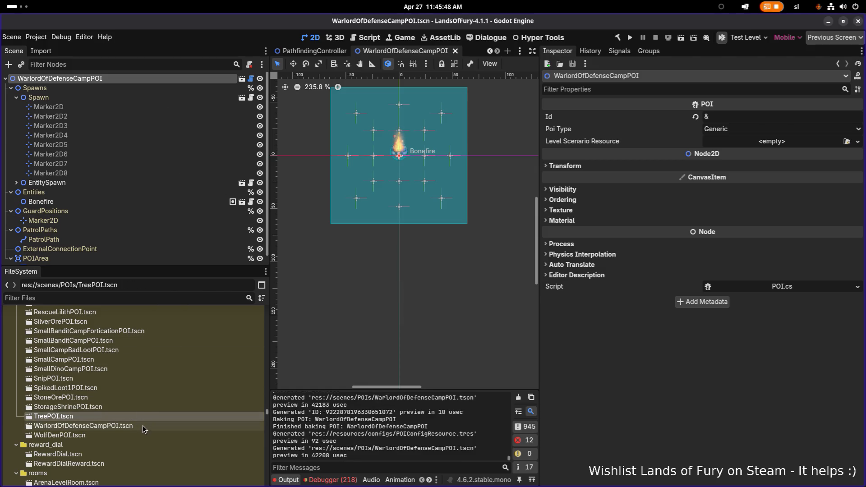
click(131, 416)
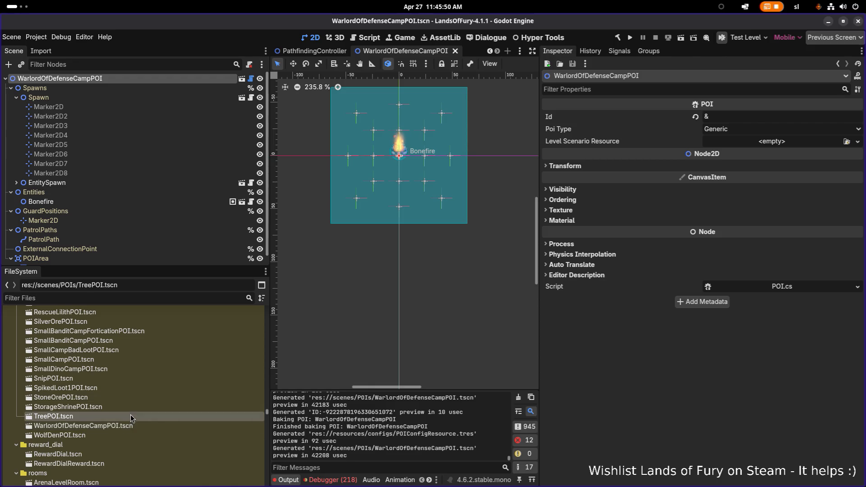
Duplicate WarlordOfDefenseCampPOI.tscn as WarlordOfDamageCampPOI.tscn.
click(155, 425)
key(ctrl+d)
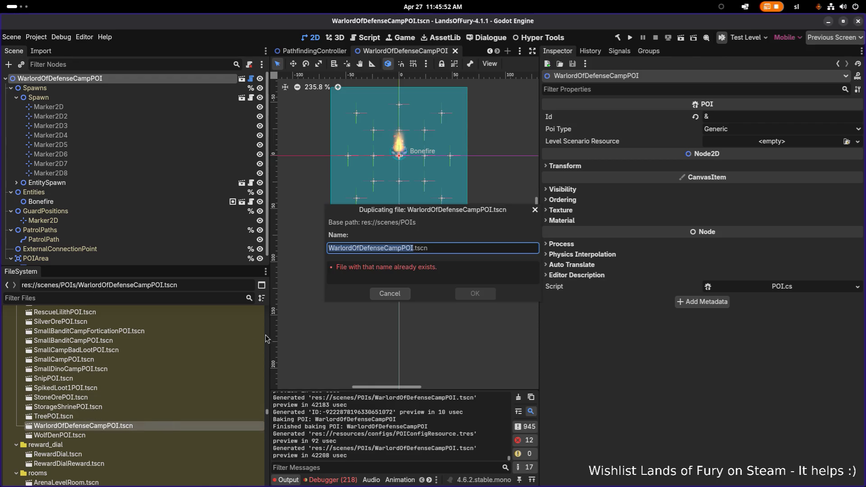
key(Home)
key(Right)
key(Right)
key(Right)
key(Right)
key(shift+Right)
key(shift+Right)
key(shift+Right)
text(Damage)
key(Return)
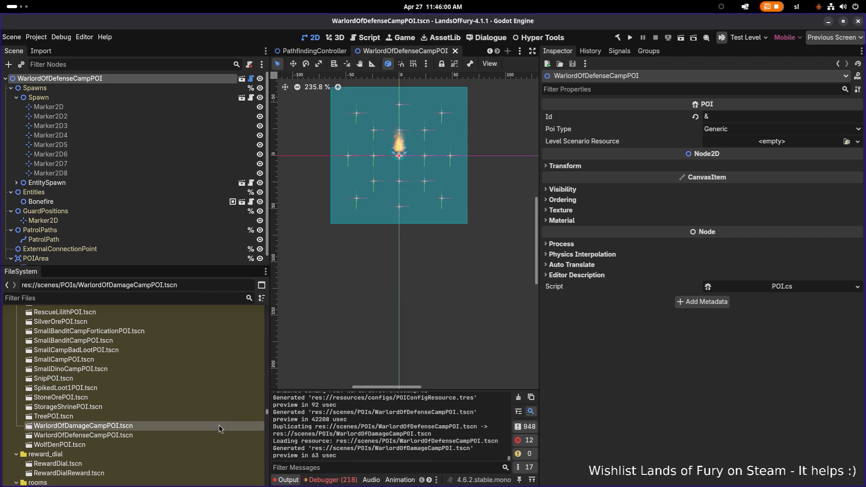
Duplicate WarlordOfDamageCampPOI.tscn as WarlordOfSpeedCampPOI.tscn and select the new file.
key(ctrl+d)
key(Right)
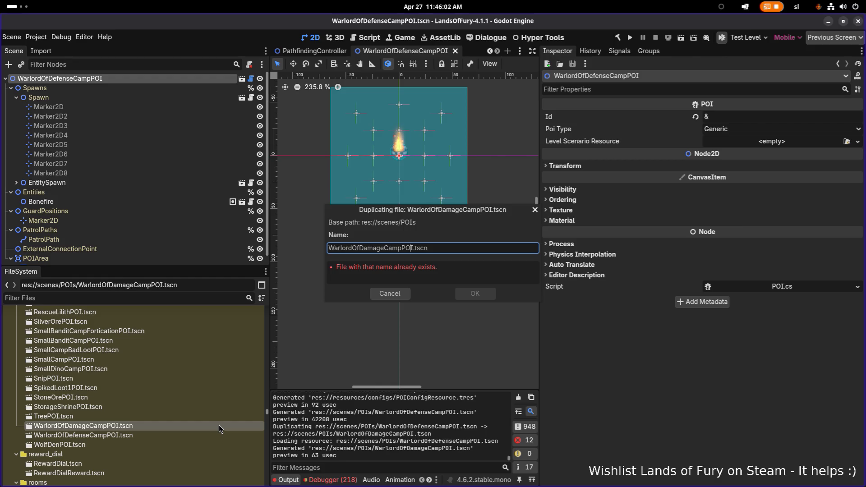
key(BackSpace)
key(BackSpace)
key(BackSpace)
text(Speed)
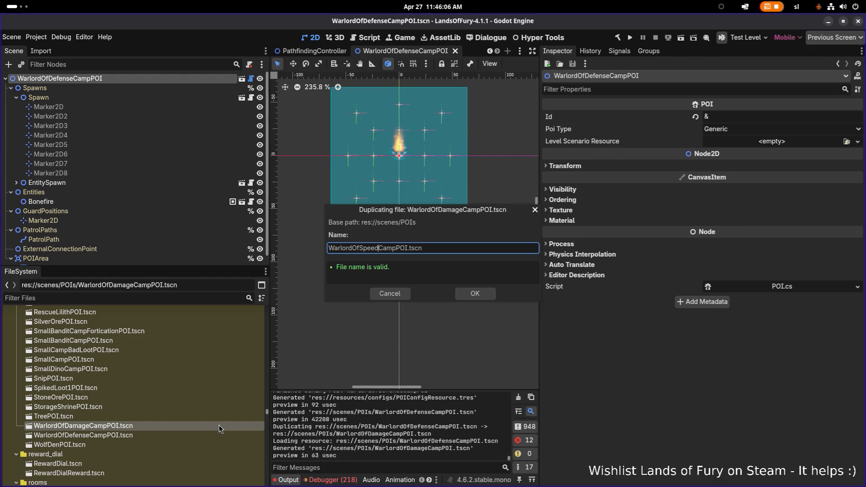
key(Return)
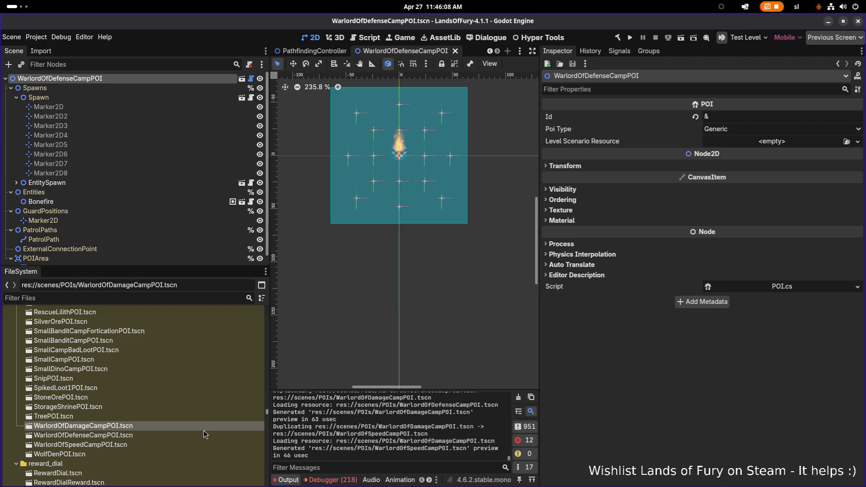
click(152, 443)
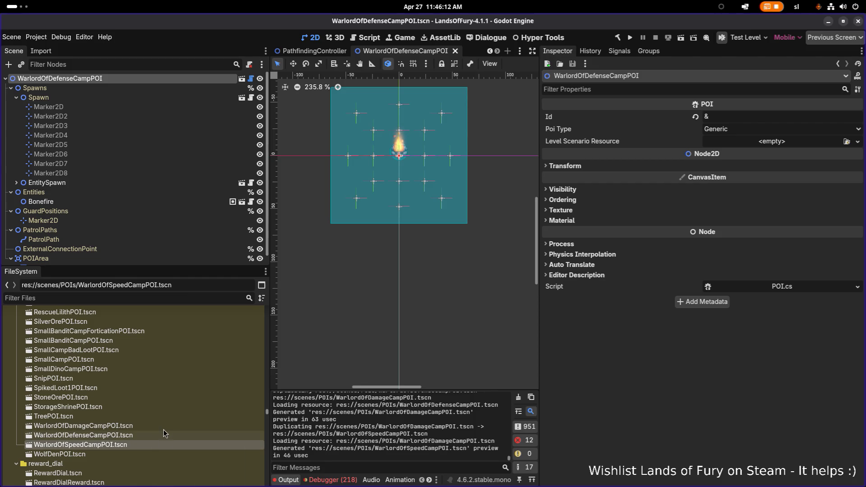
Open WarlordOfDamageCampPOI.tscn and rename its root node to WarlordOfDamageCampPOI.
double_click(151, 426)
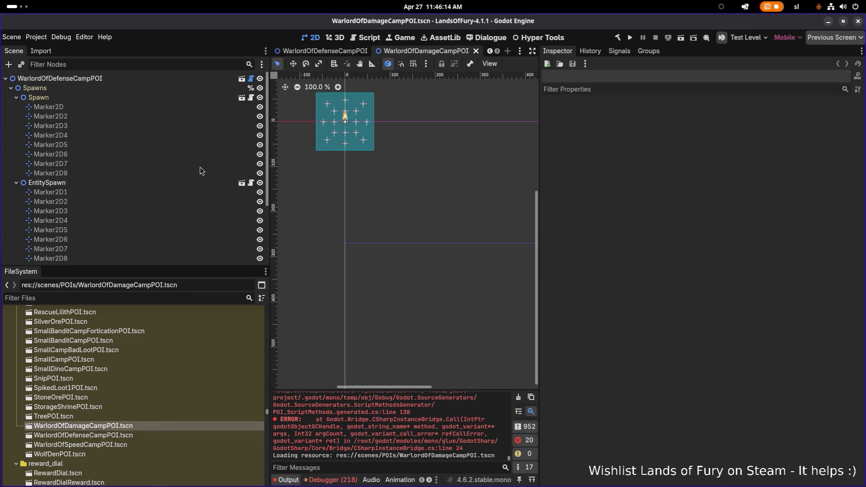
click(104, 426)
key(ctrl+c)
click(111, 436)
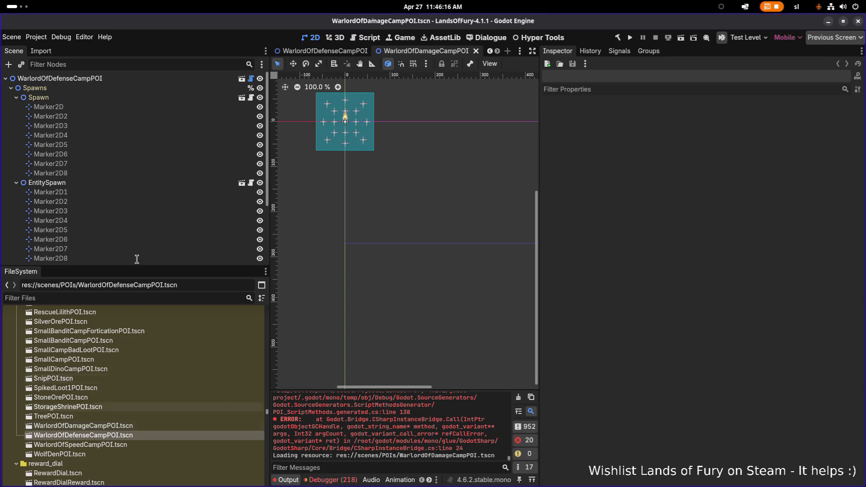
double_click(118, 79)
key(ctrl+v)
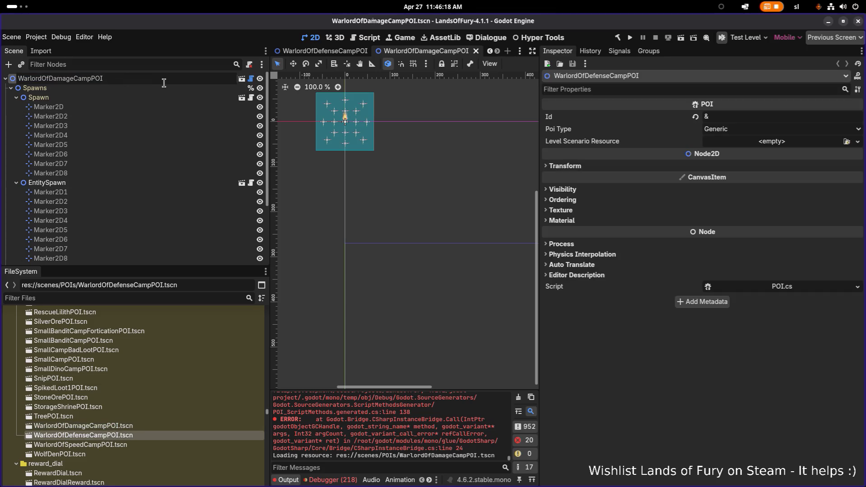
key(Return)
Delete the dino_man_warlord_of_defense entry from the Spawn node's Weight By Variant list.
click(164, 97)
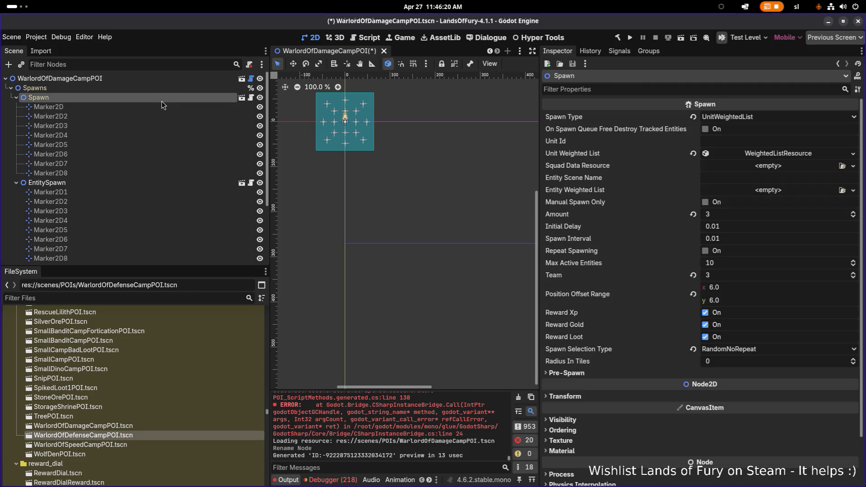
click(762, 154)
click(749, 177)
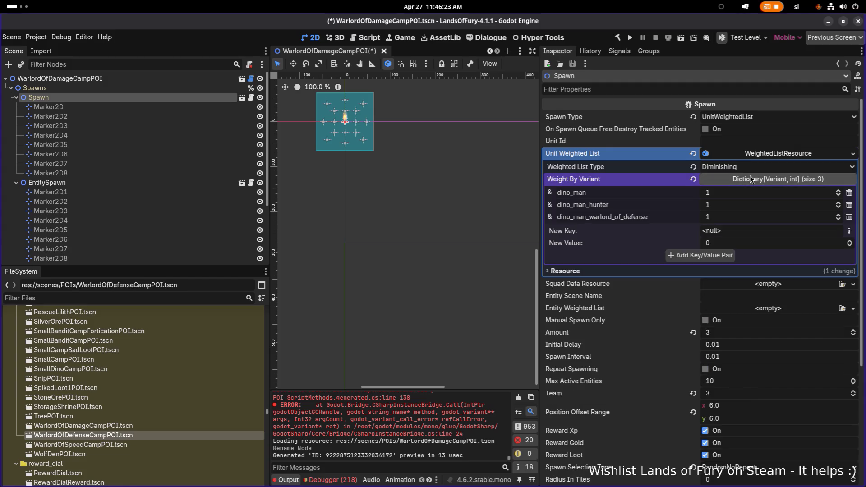
double_click(619, 218)
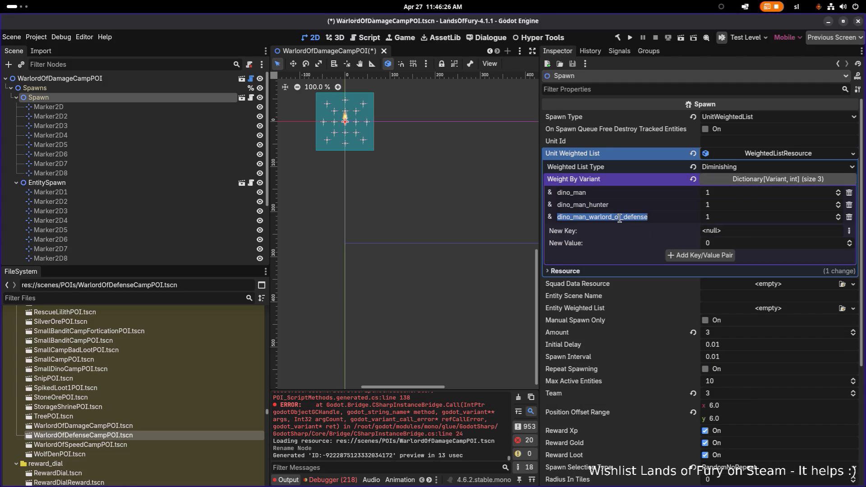
click(849, 217)
Add StringName key dino_man_warlord_of_damage with weight 1 and save the scene.
click(849, 218)
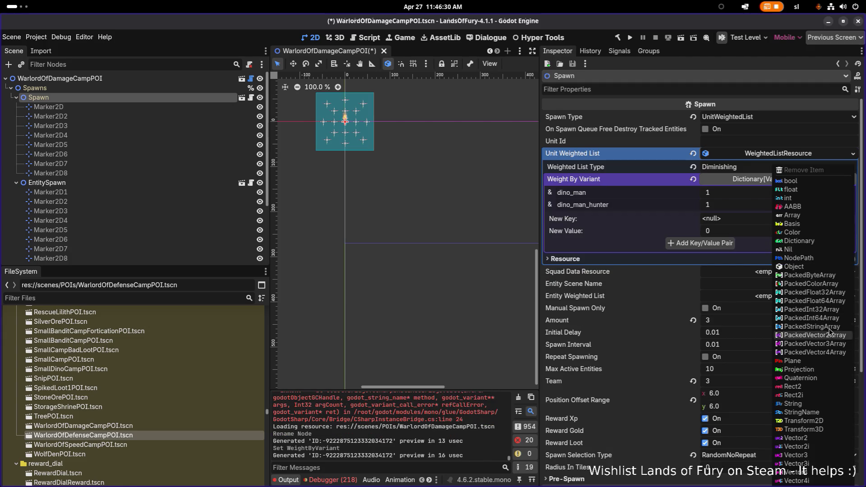
click(807, 411)
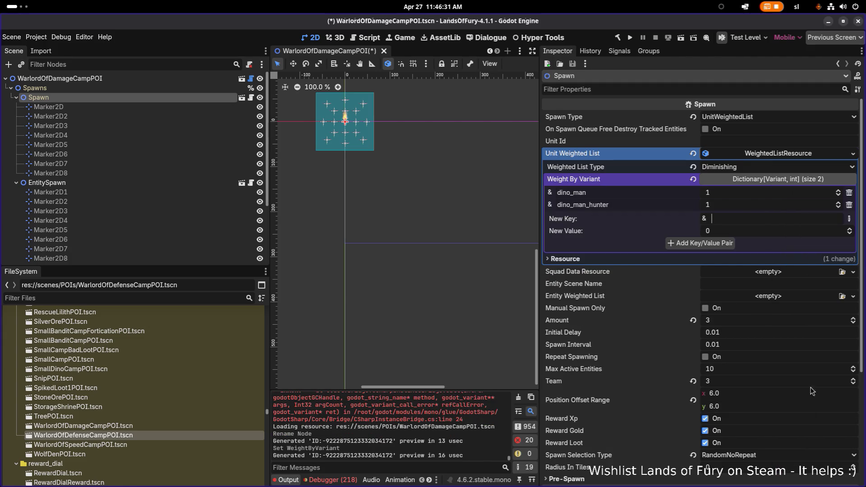
key(ctrl+v)
key(Tab)
double_click(779, 220)
text(damage)
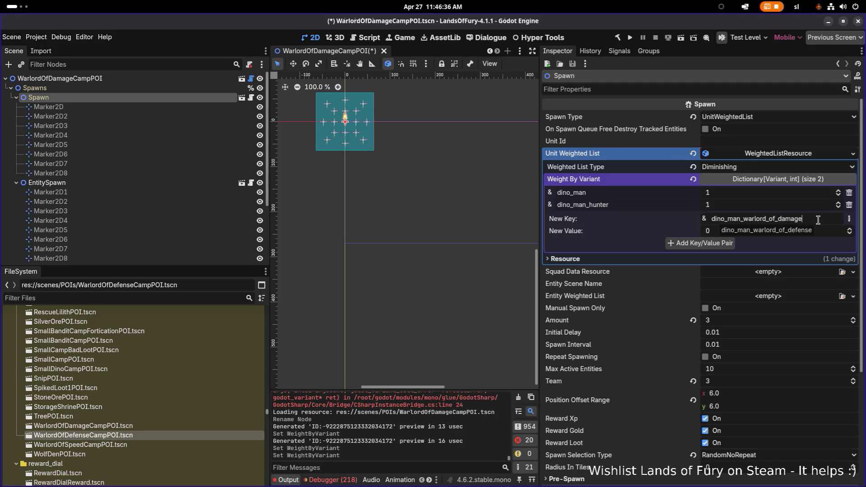
text(1)
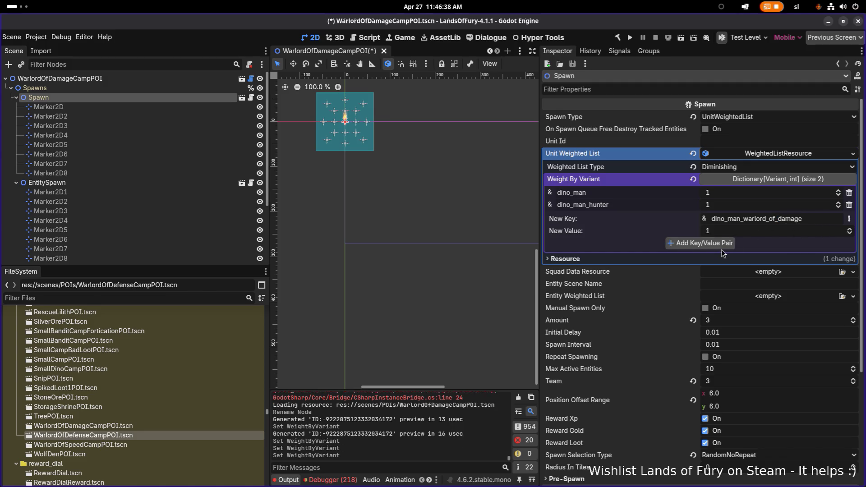
click(721, 246)
key(ctrl+s)
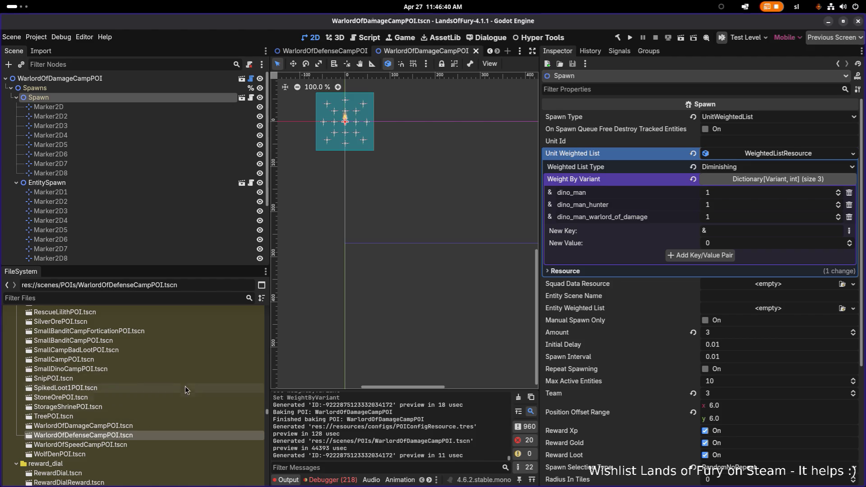
Check the WarlordOfDefenseCampPOI Spawn weights, then open WarlordOfSpeedCampPOI.tscn.
double_click(596, 217)
click(136, 426)
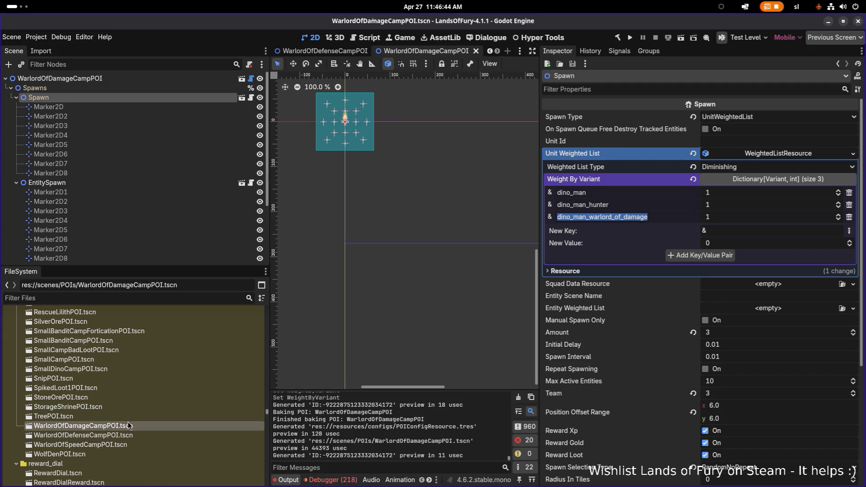
double_click(128, 436)
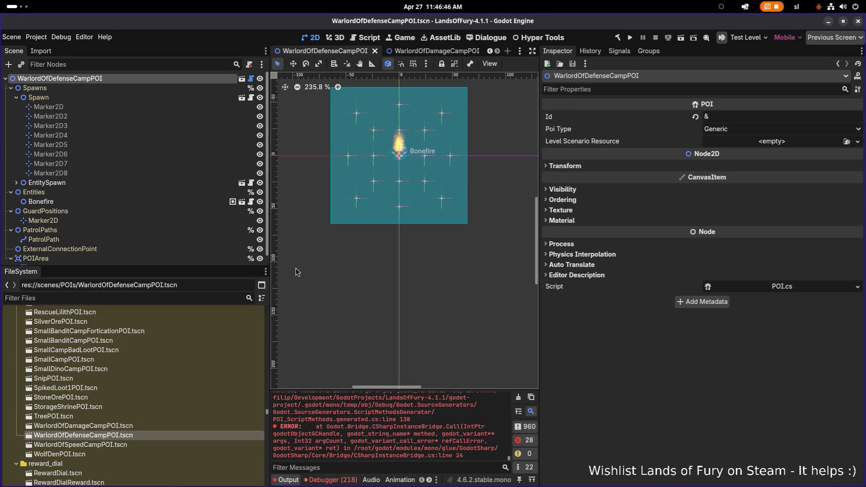
click(93, 98)
click(98, 88)
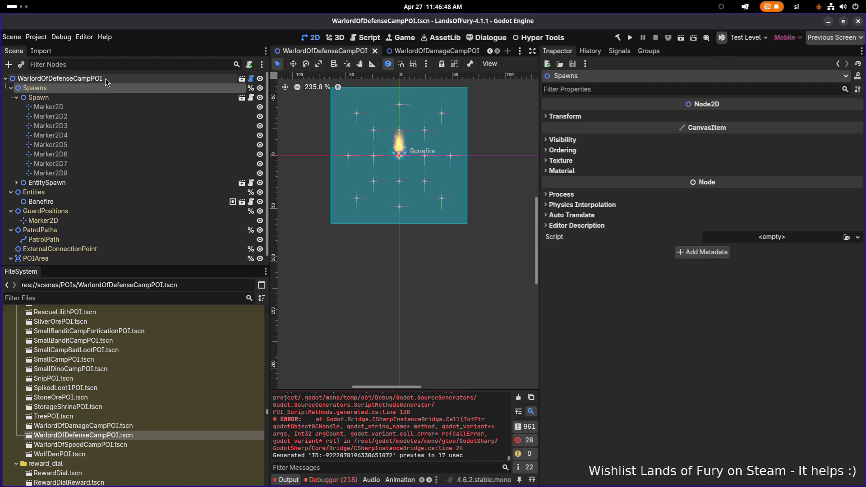
click(110, 80)
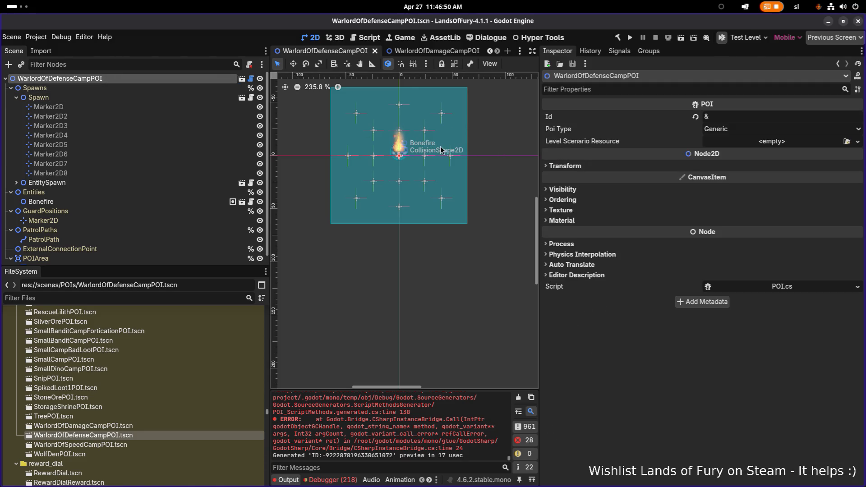
scroll(435, 138, up, 1)
click(68, 97)
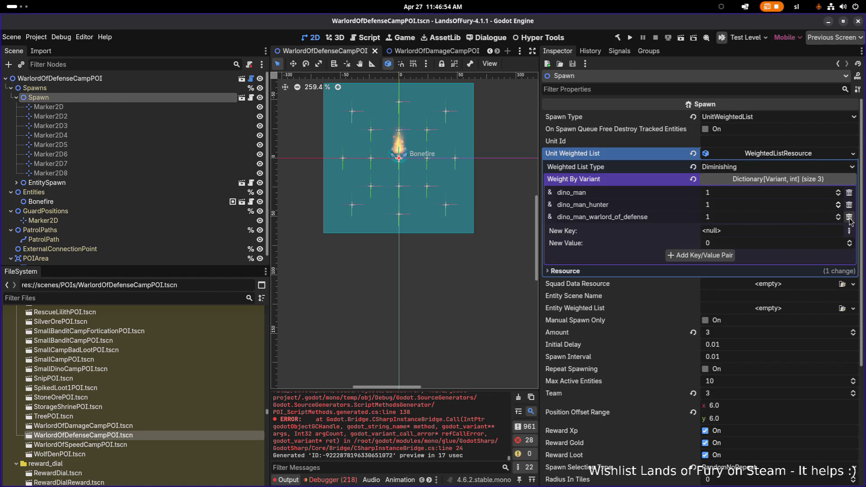
click(118, 426)
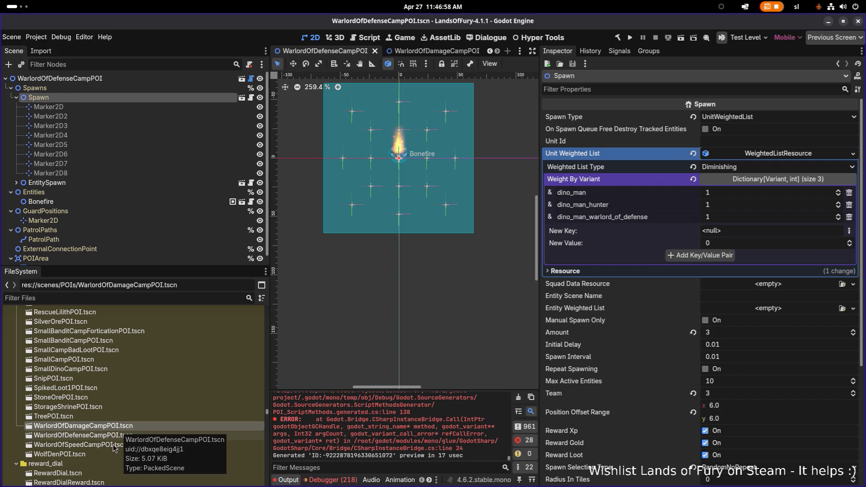
double_click(113, 447)
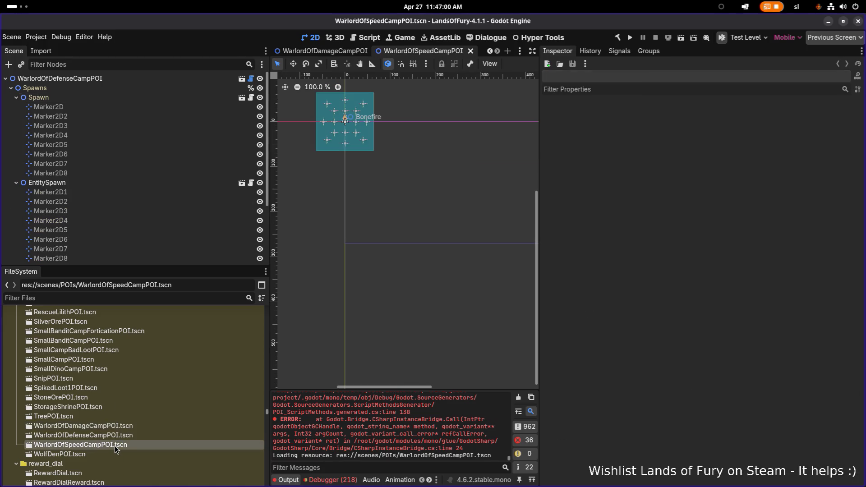
Rename the speed camp root to WarlordOfSpeedCampPOI, save, and reopen the defense camp for reference.
click(121, 436)
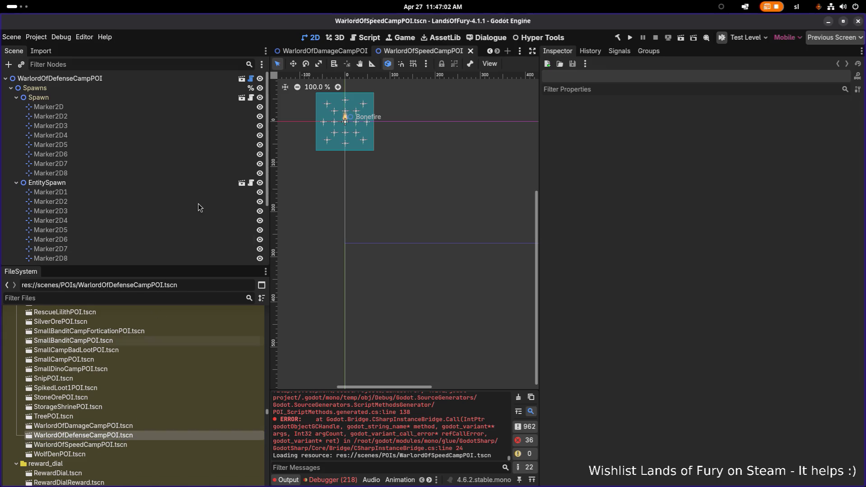
click(164, 79)
click(79, 76)
text(Speed)
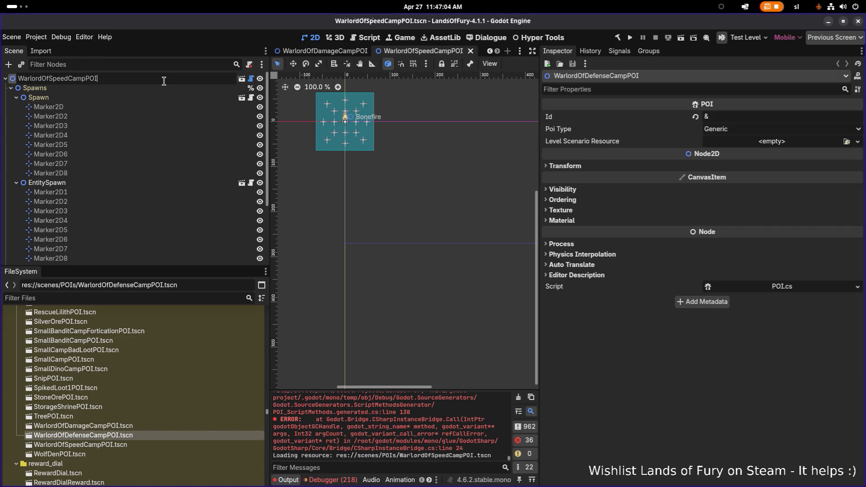
key(Return)
key(ctrl+s)
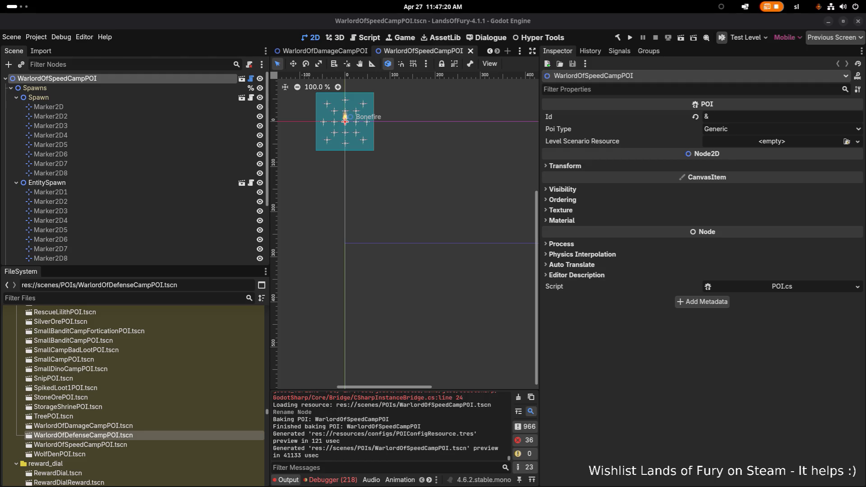
click(694, 399)
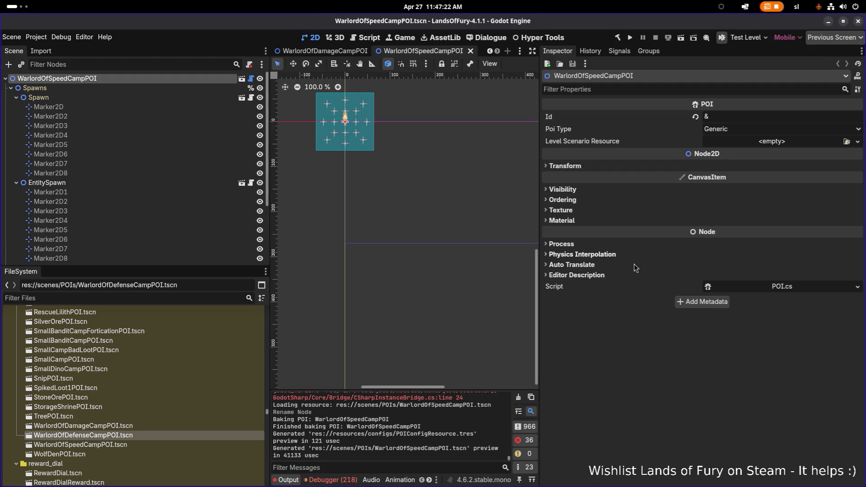
click(150, 427)
double_click(143, 436)
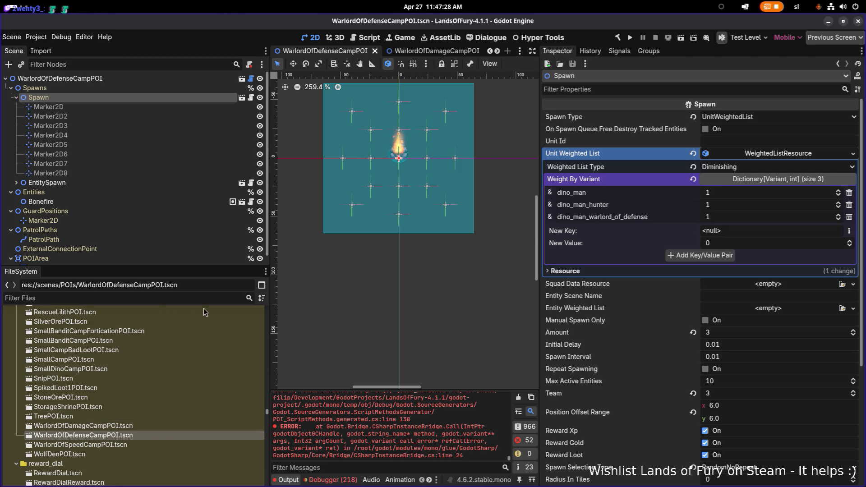
Back in the speed camp, expand Spawn's Weight By Variant and copy the defense warlord key.
double_click(136, 444)
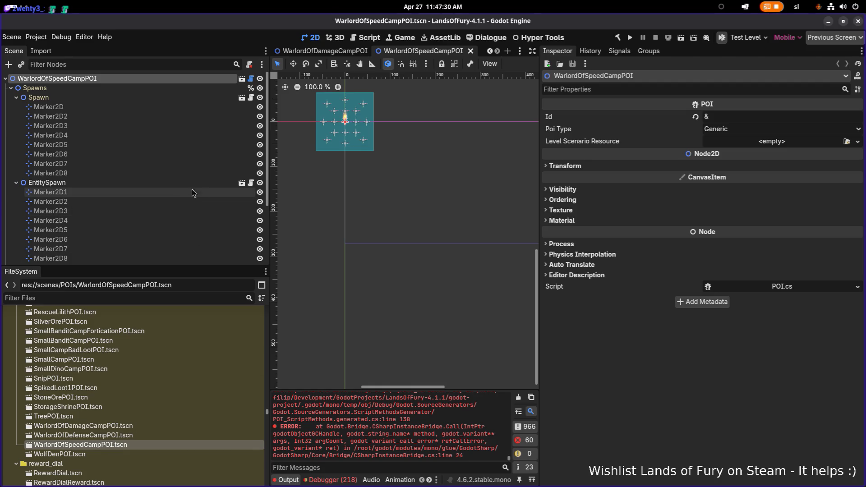
scroll(421, 150, down, 1)
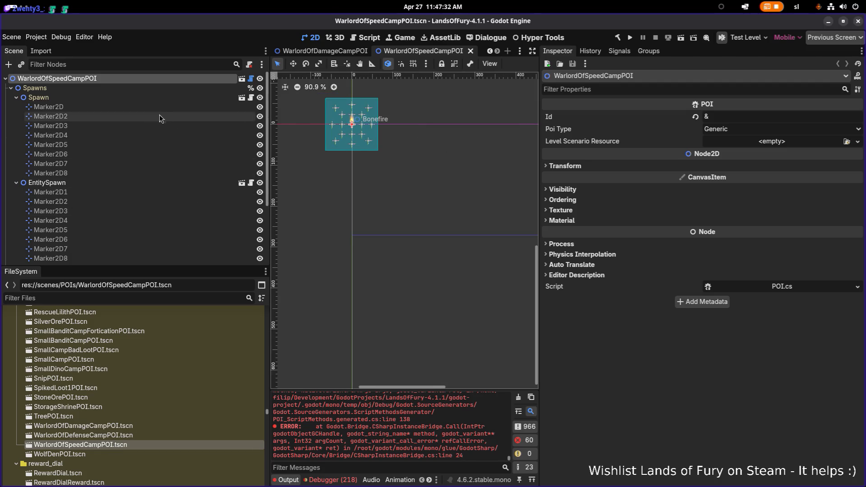
click(152, 99)
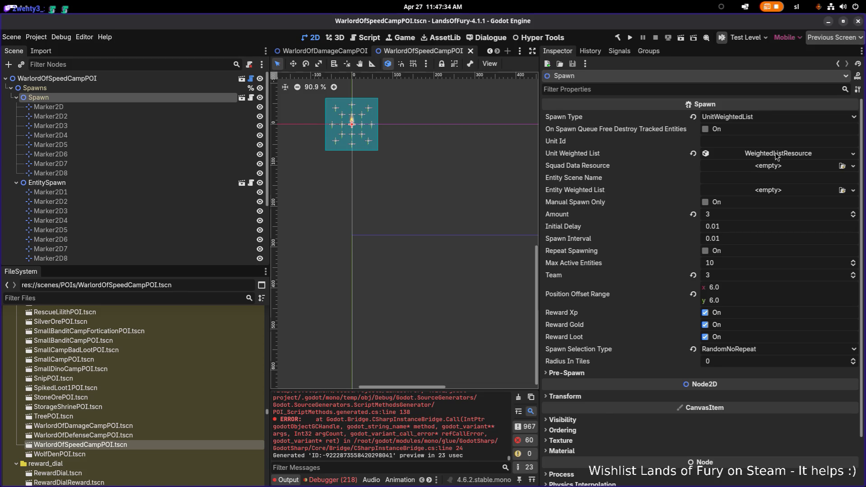
click(775, 156)
click(769, 180)
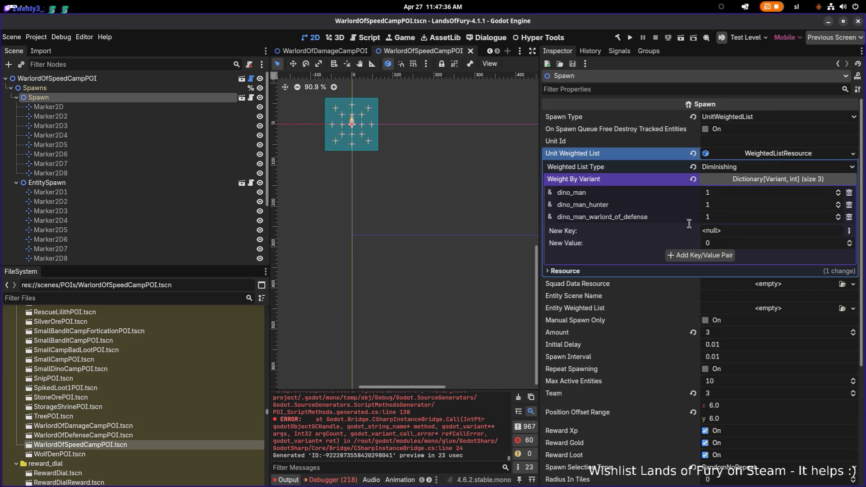
double_click(620, 218)
key(ctrl+c)
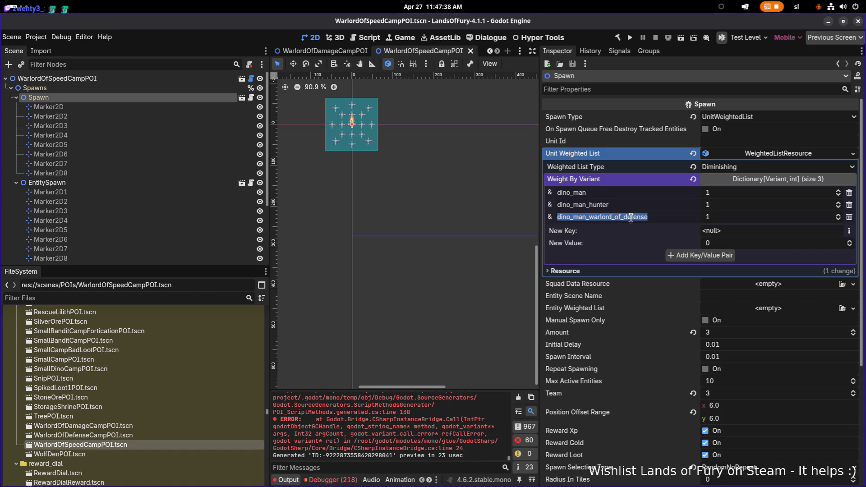
Add StringName dino_man_warlord_of_speed at weight 1, remove the defense entry, and save.
click(849, 231)
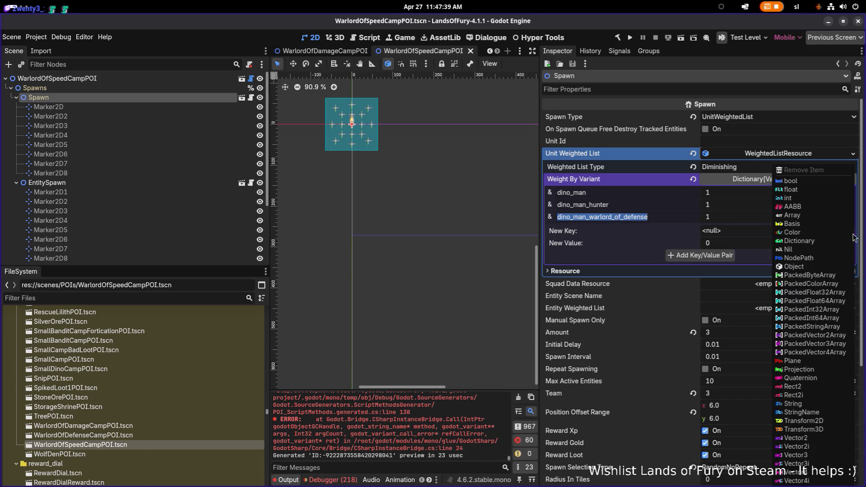
click(797, 412)
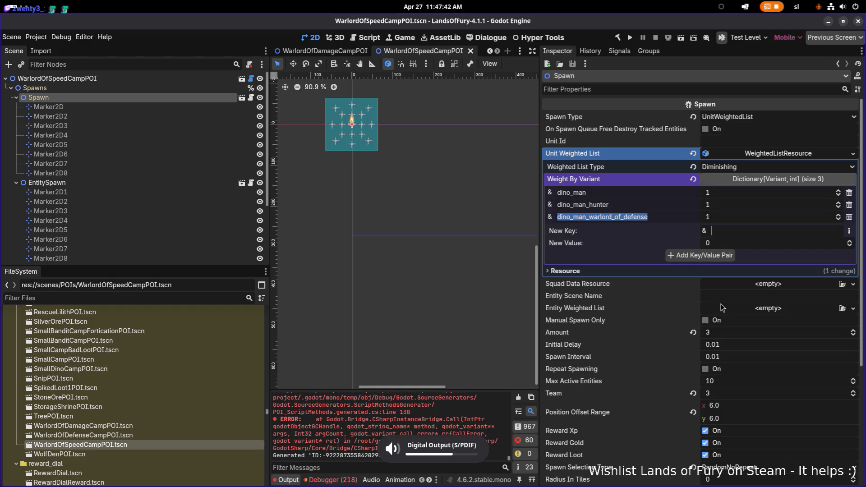
click(787, 231)
key(ctrl+v)
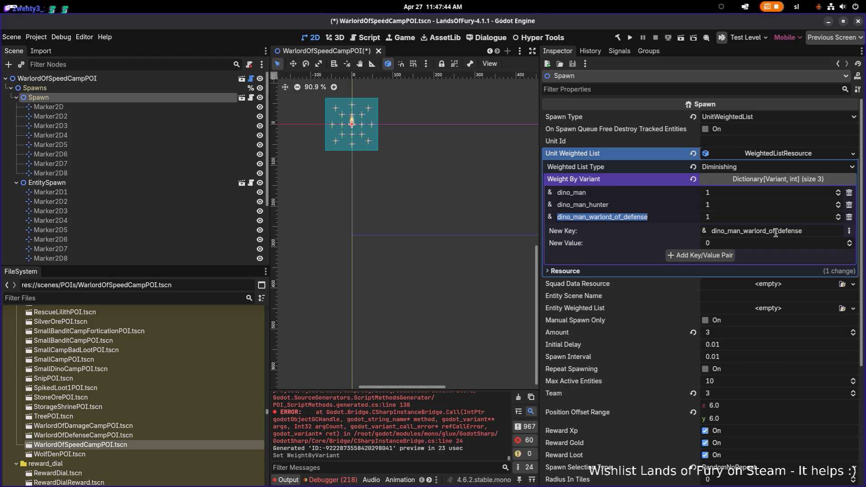
drag(779, 233, 843, 233)
text(speed)
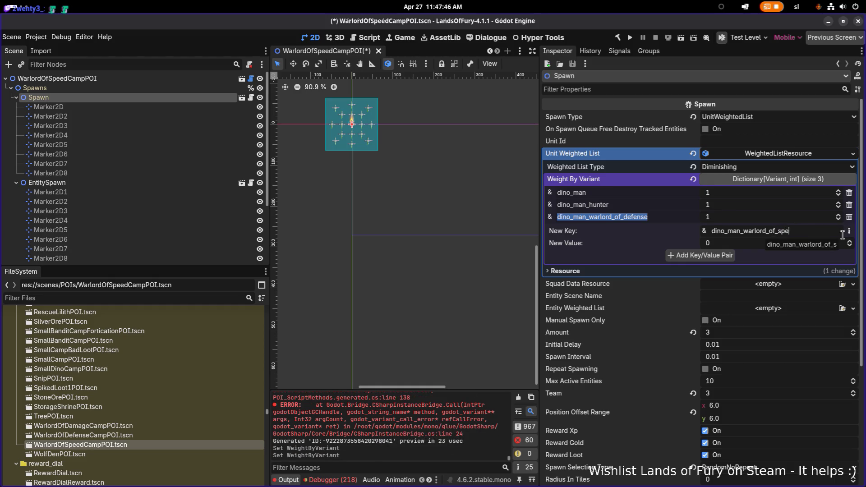
click(709, 243)
text(1)
click(724, 255)
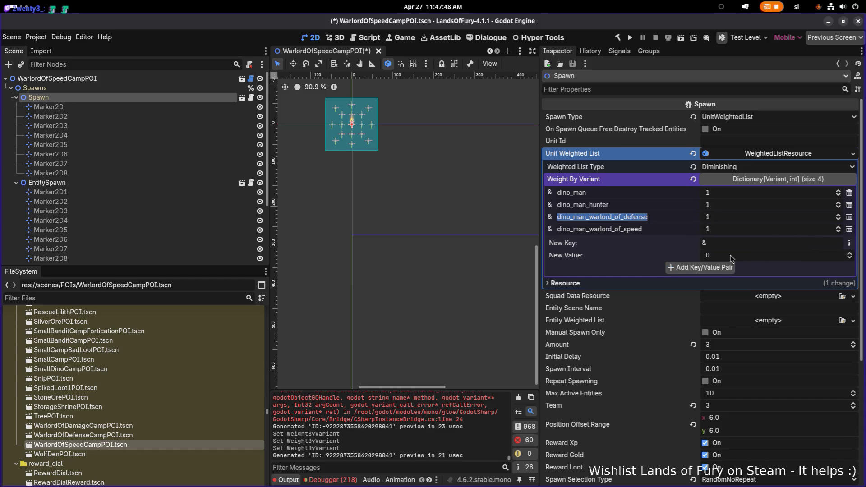
click(848, 217)
key(ctrl+s)
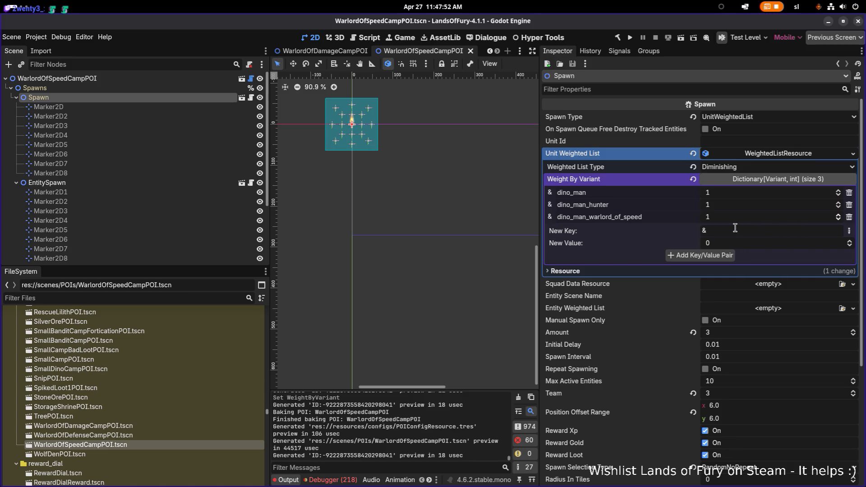
key(ctrl+s)
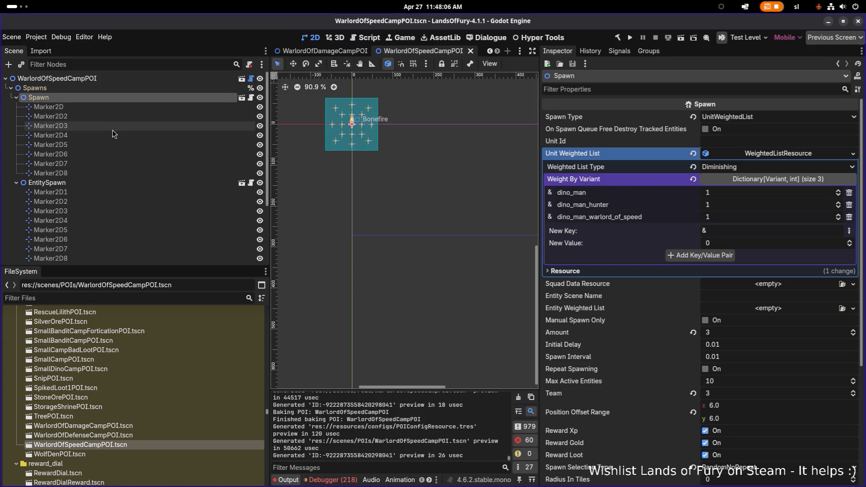
Filter project files by 'caver' and open resources/levels/CavernousDepths1.tres.
click(140, 298)
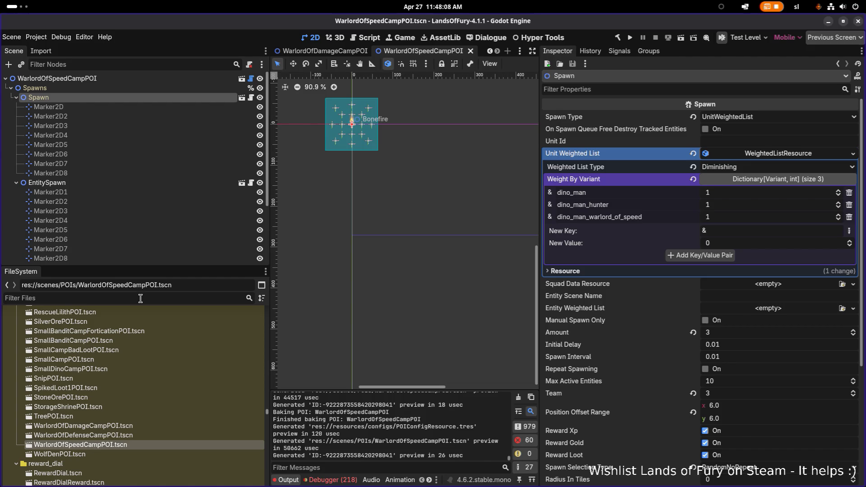
text(conver)
double_click(141, 298)
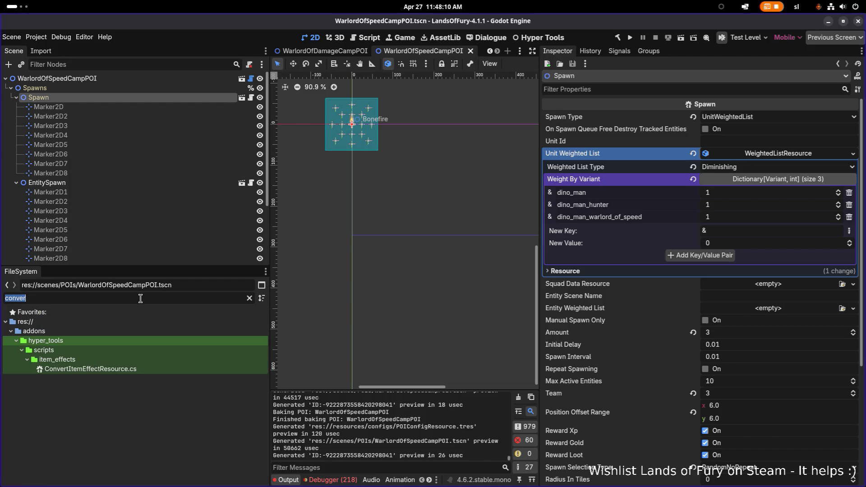
text(caver)
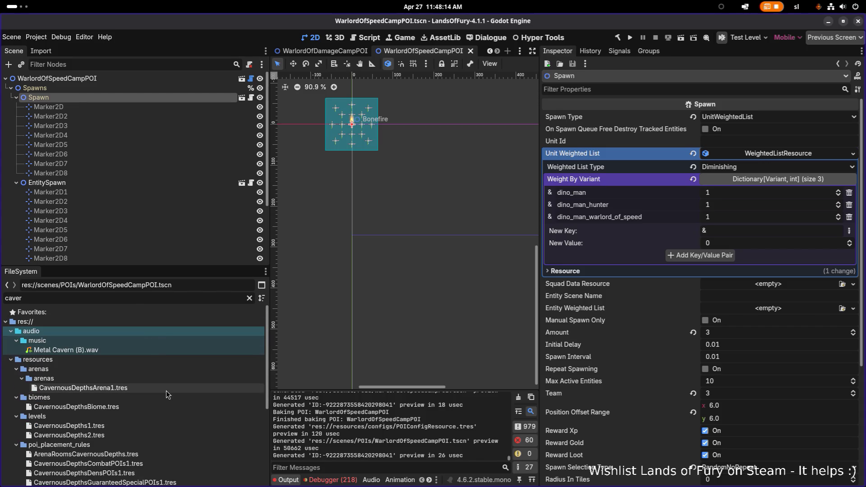
double_click(150, 425)
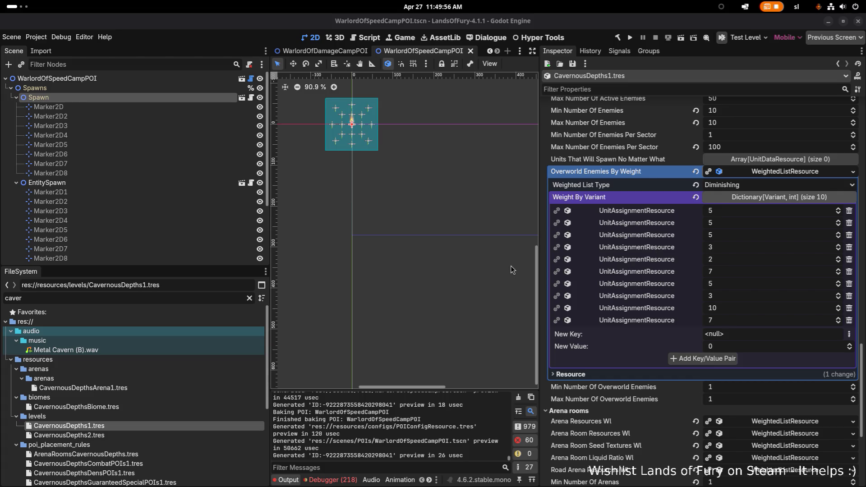
click(166, 426)
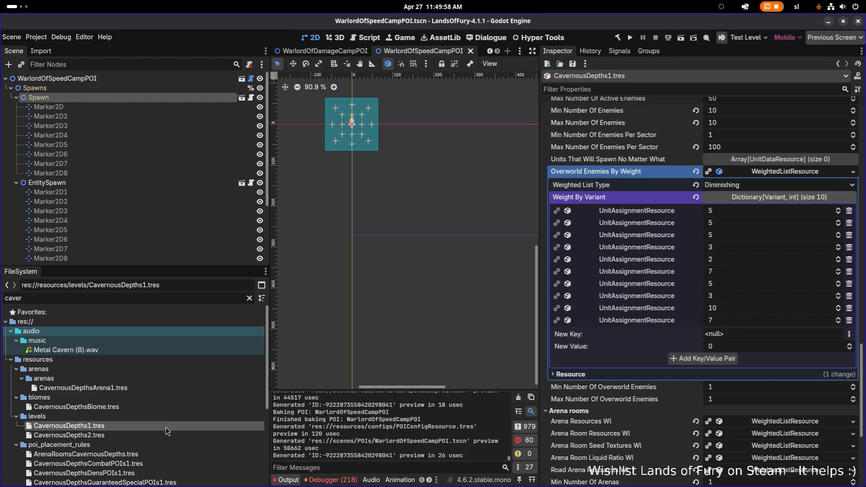
scroll(164, 437, down, 3)
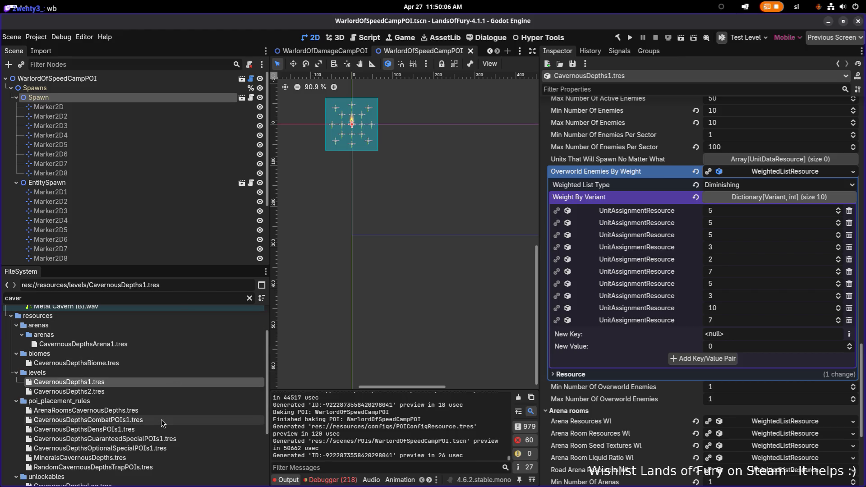
Duplicate CavernousDepthsCombatPOIs1.tres under the name CavernousDepthsWarlordPOIs.tres.
click(139, 422)
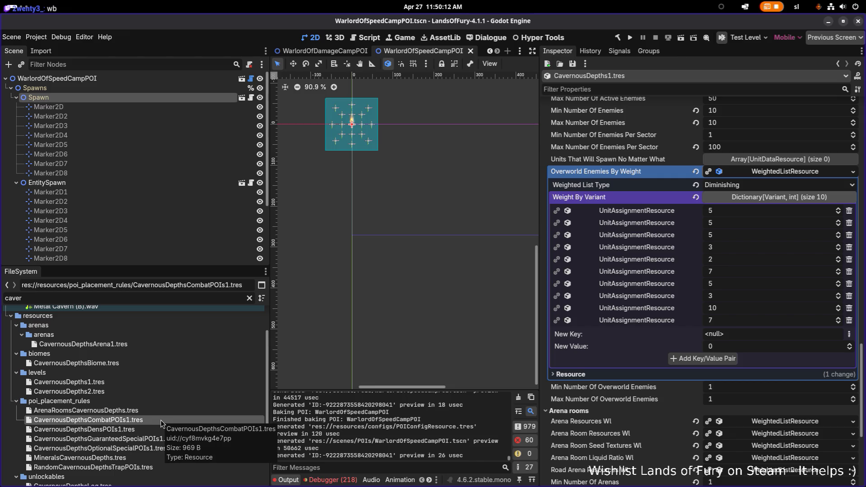
key(ctrl+d)
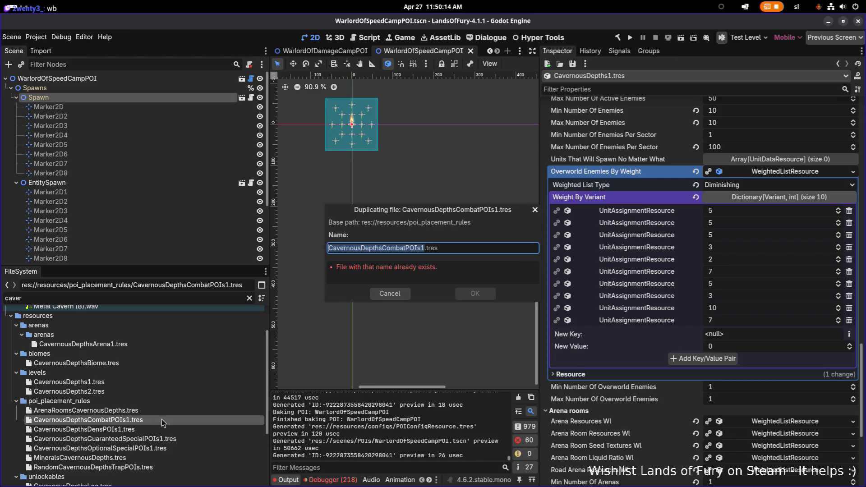
key(Left)
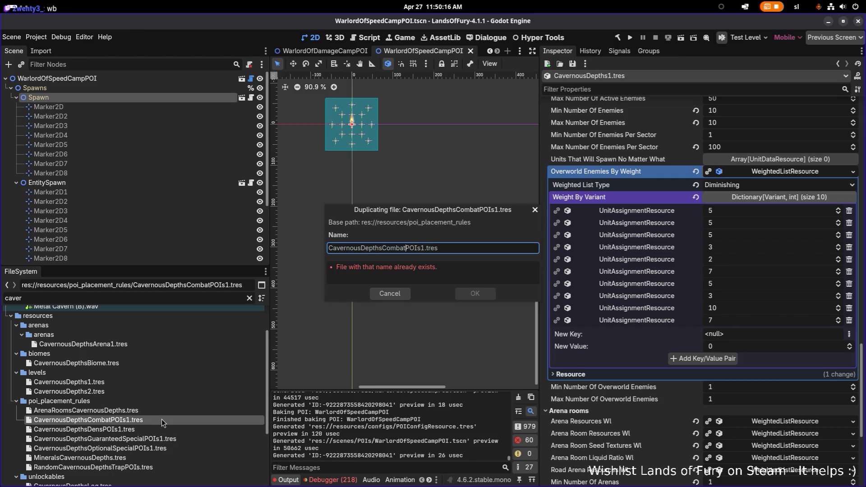
key(shift+Left)
key(shift+Left)
key(shift+Left)
text(Warlord)
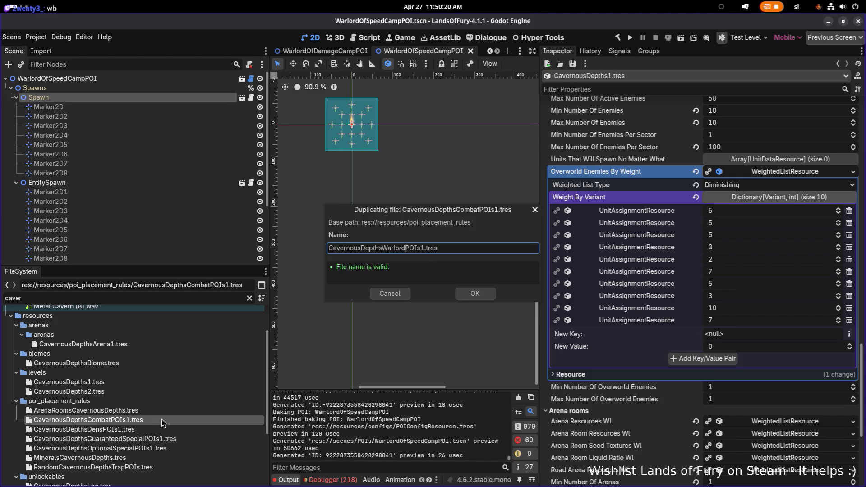
key(Delete)
click(475, 294)
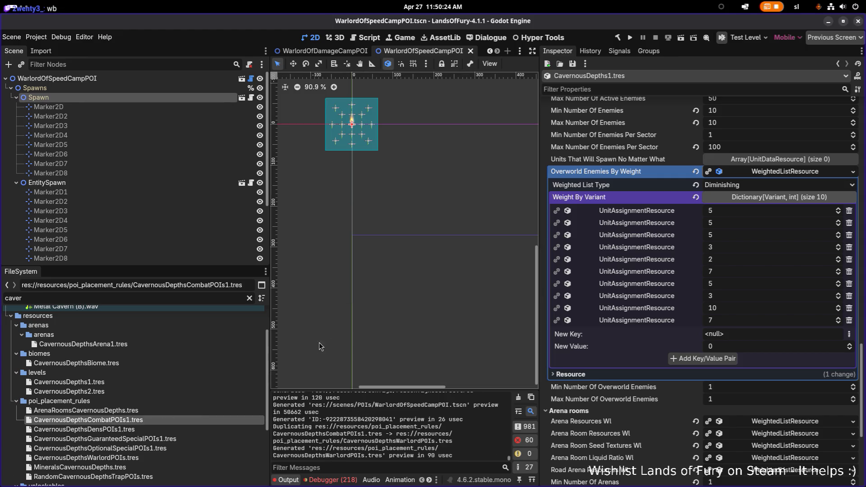
Make the new rule's POI weighted list unique (recursive) and set Max Retries to 500.
click(160, 457)
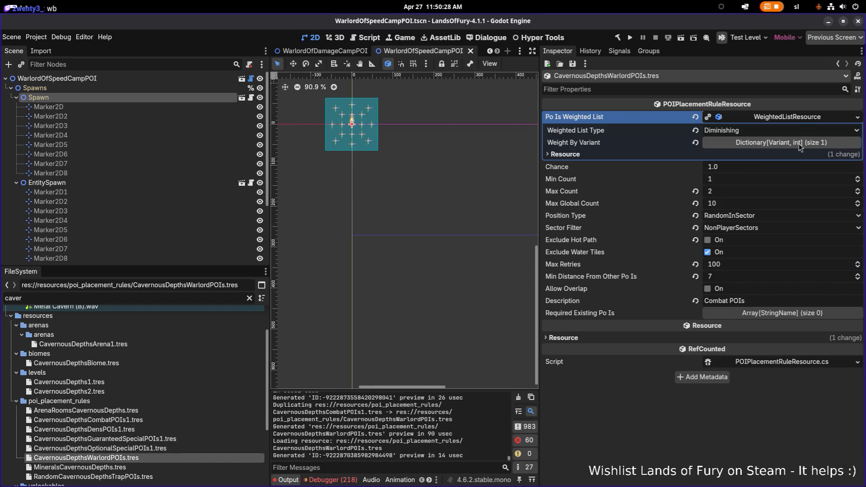
click(857, 116)
click(819, 185)
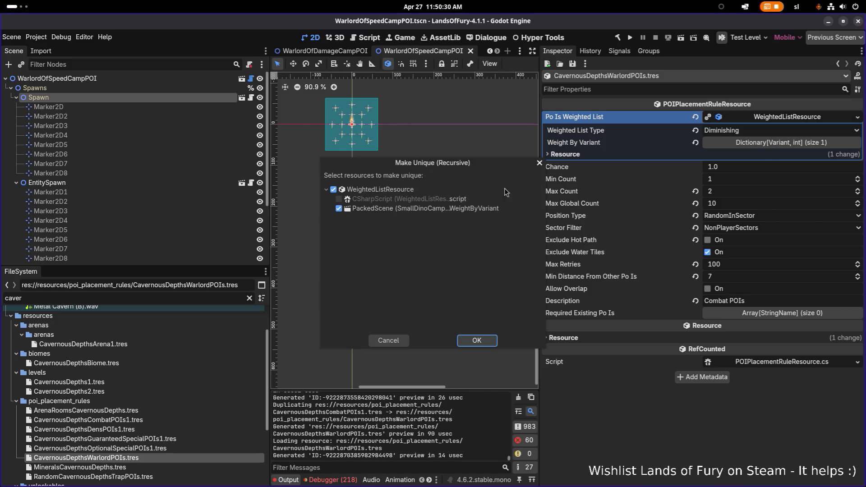
click(477, 340)
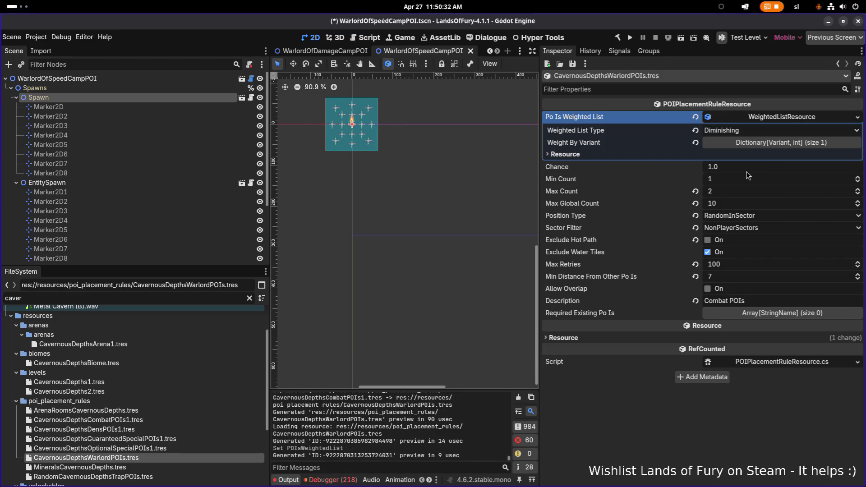
click(763, 268)
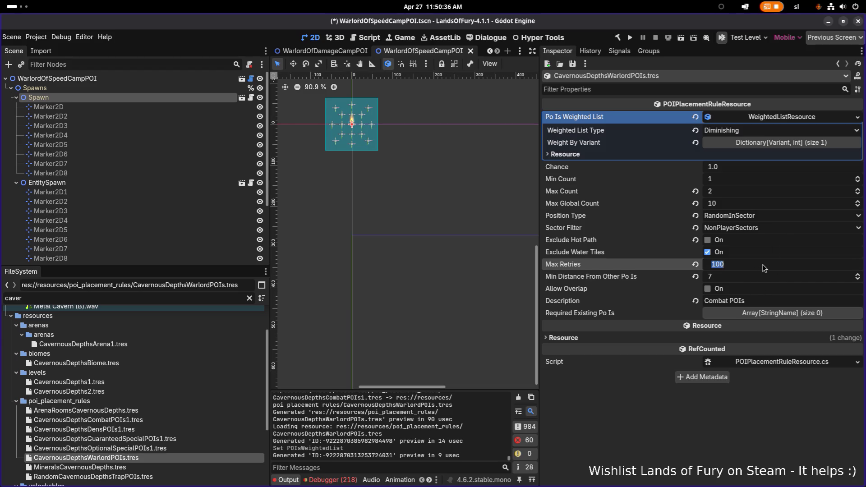
text(500)
key(Return)
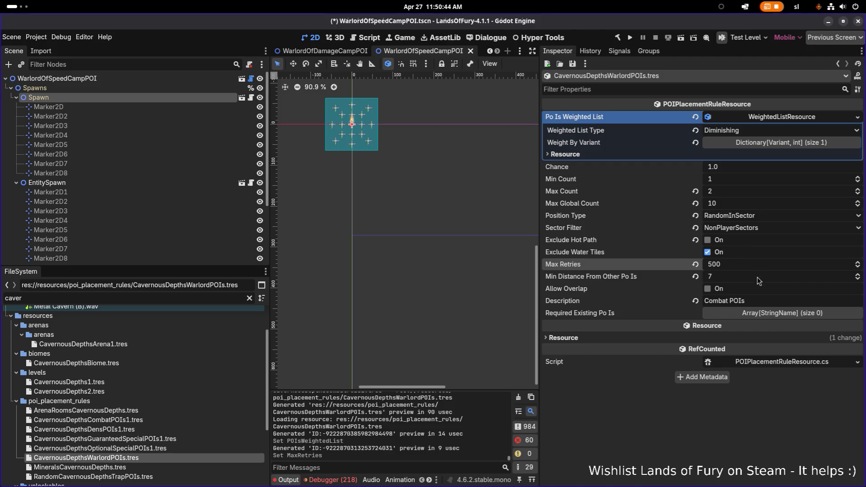
Set Description to 'Warlord POIs', Max Count 1 and Max Global Count 3.
click(764, 302)
double_click(715, 301)
text(Warlord)
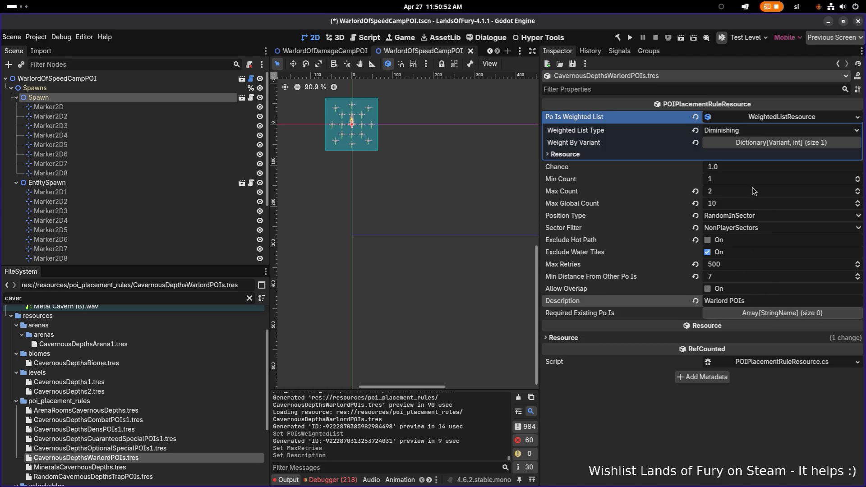
click(736, 192)
text(1)
key(Return)
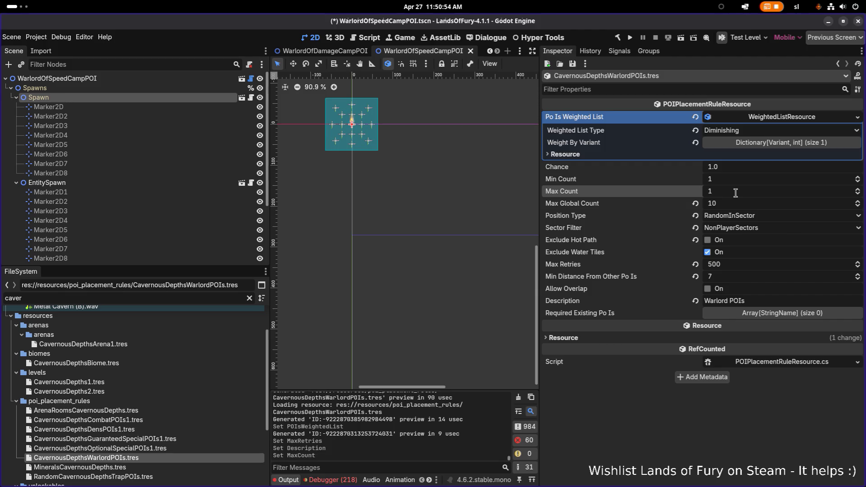
click(739, 206)
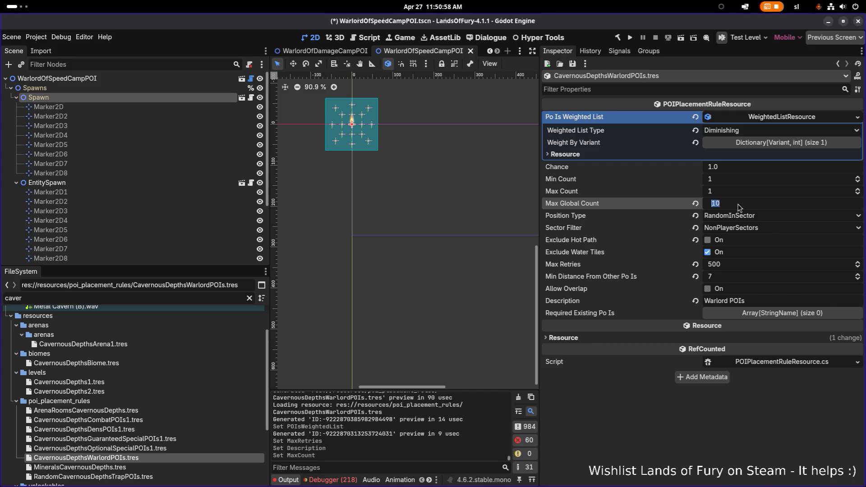
text(3)
key(Return)
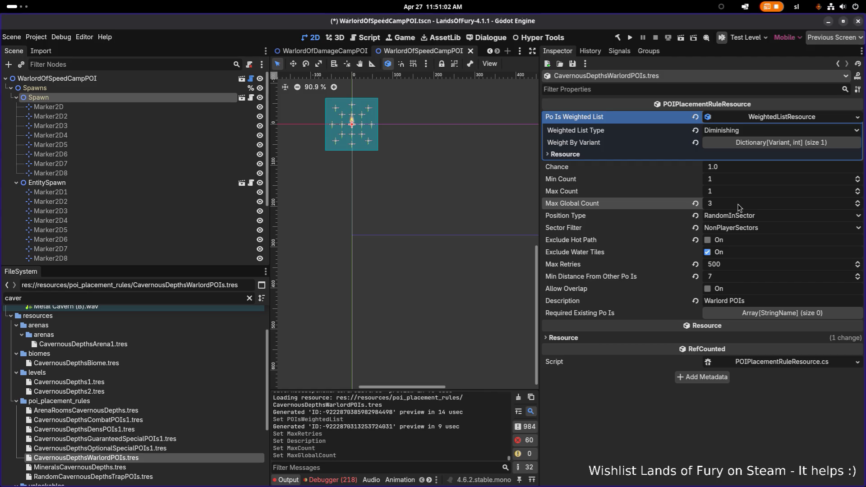
click(781, 142)
Add WarlordOfDamageCampPOI as an Object key with weight 1 to the weighted list.
click(853, 158)
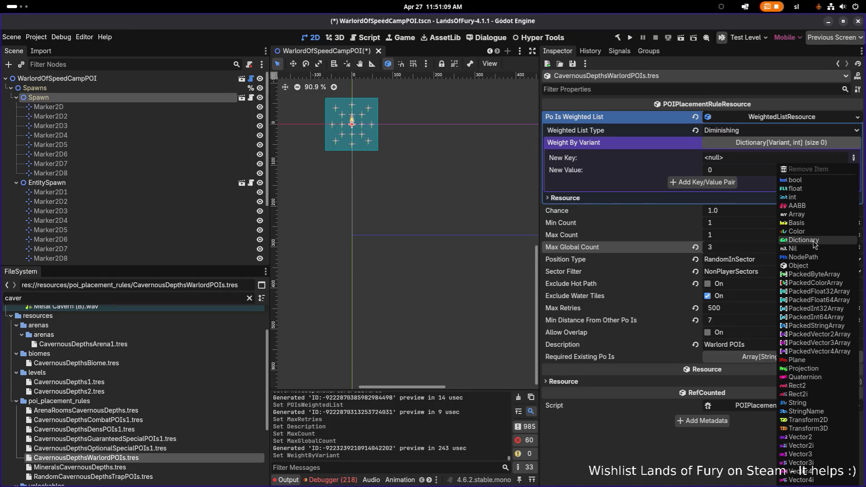
click(818, 266)
click(831, 159)
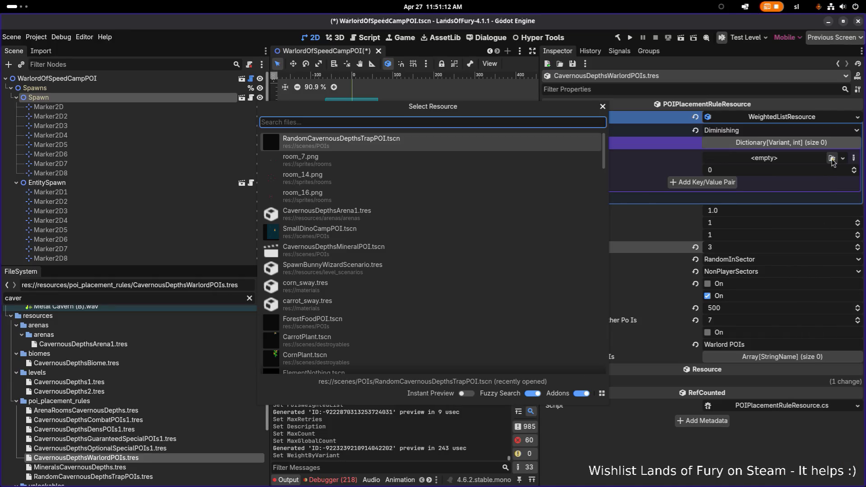
text(lizardpo)
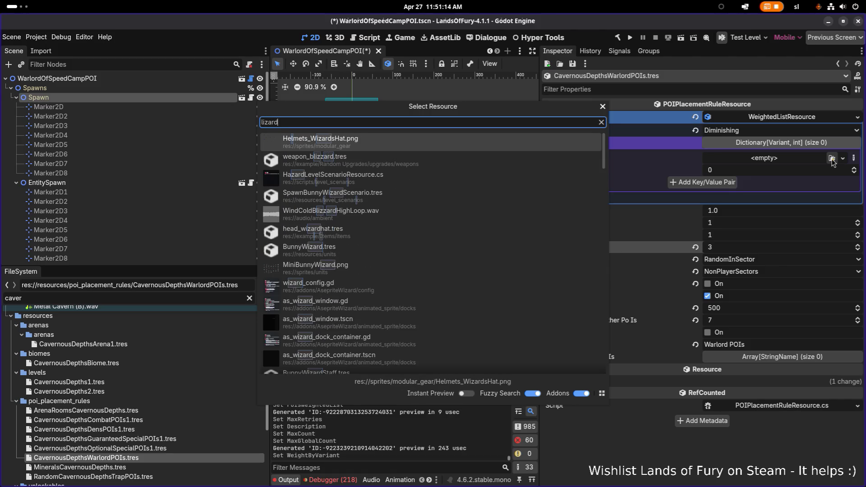
key(ctrl+a)
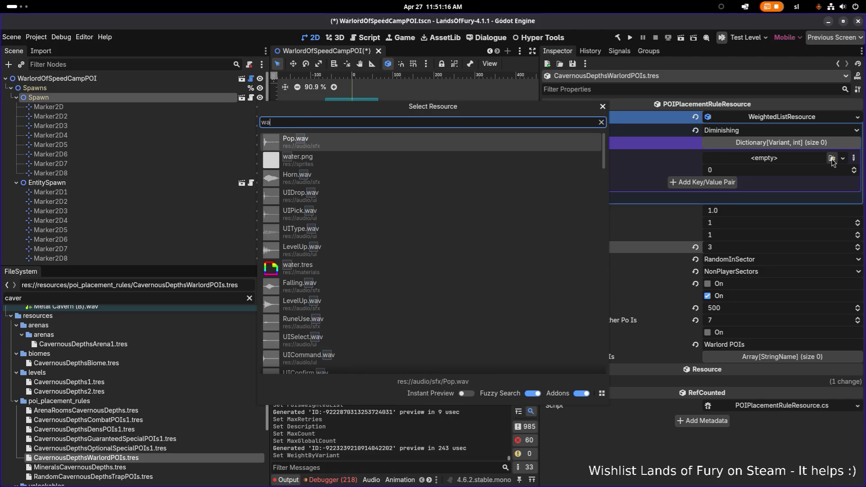
text(warlor)
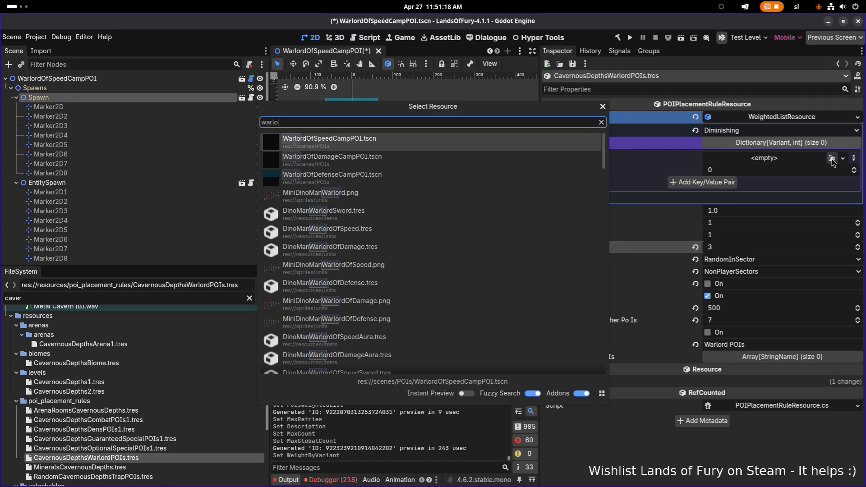
text(dpoi)
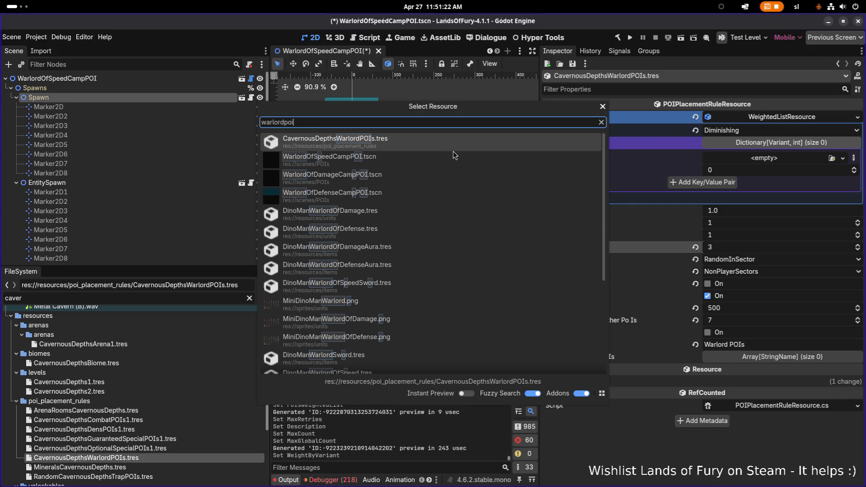
double_click(426, 174)
click(712, 187)
text(1)
click(714, 199)
Add WarlordOfSpeedCampPOI and WarlordOfDefenseCampPOI keys at weight 1 each and save.
click(832, 187)
text(war)
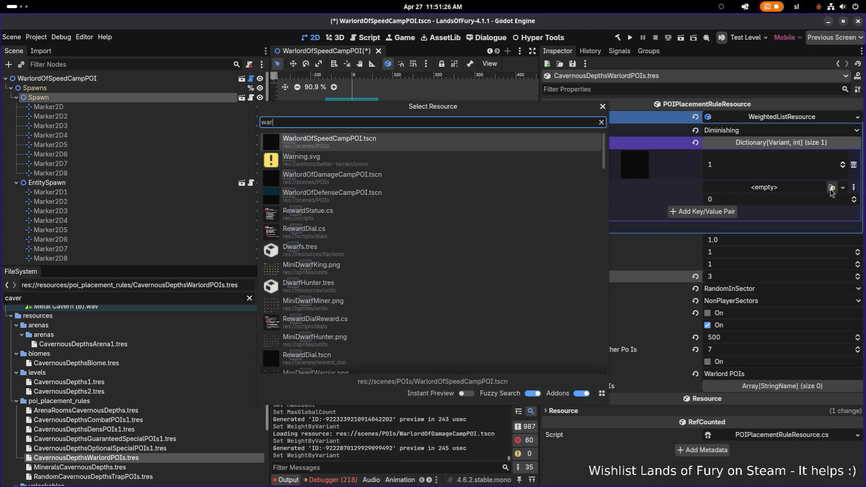
text(lordofs)
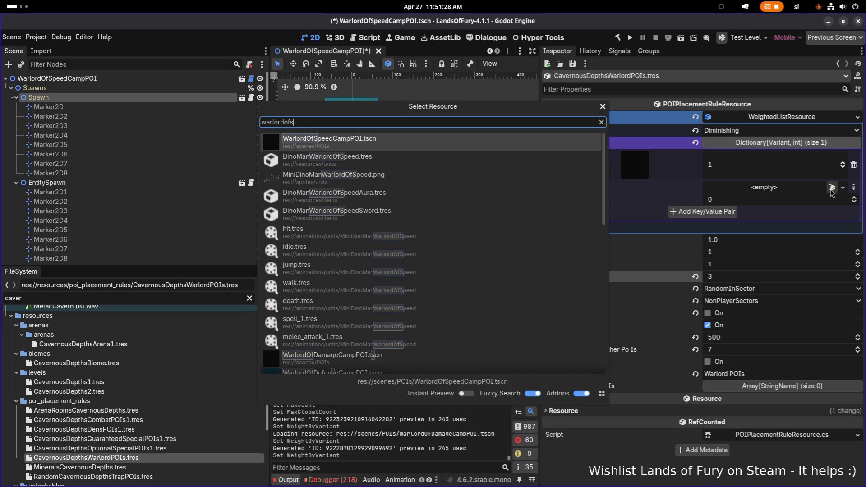
double_click(422, 140)
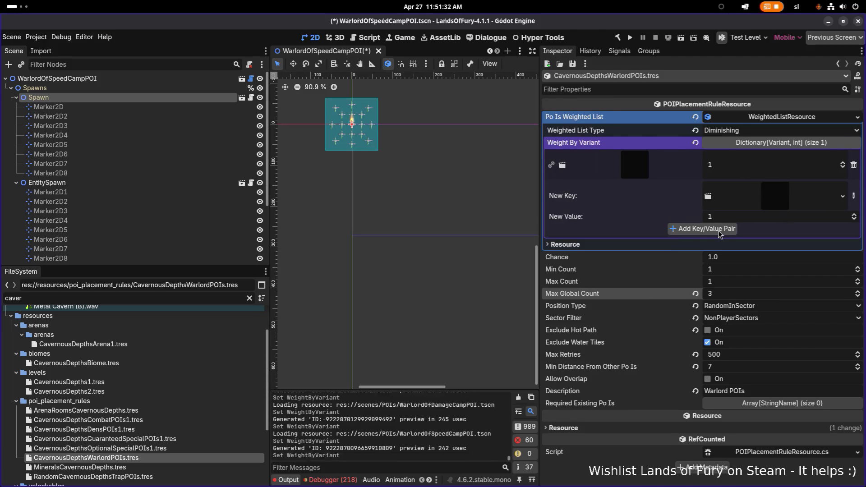
click(718, 229)
click(827, 217)
text(warl0o)
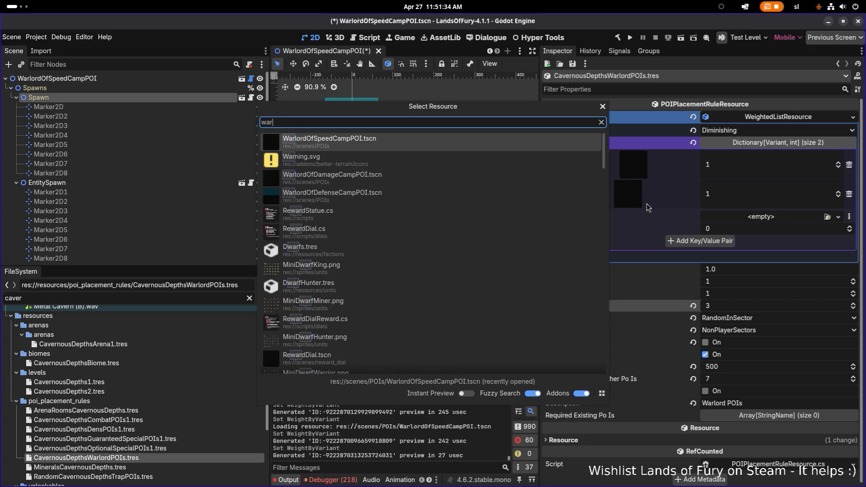
key(Down)
key(Down)
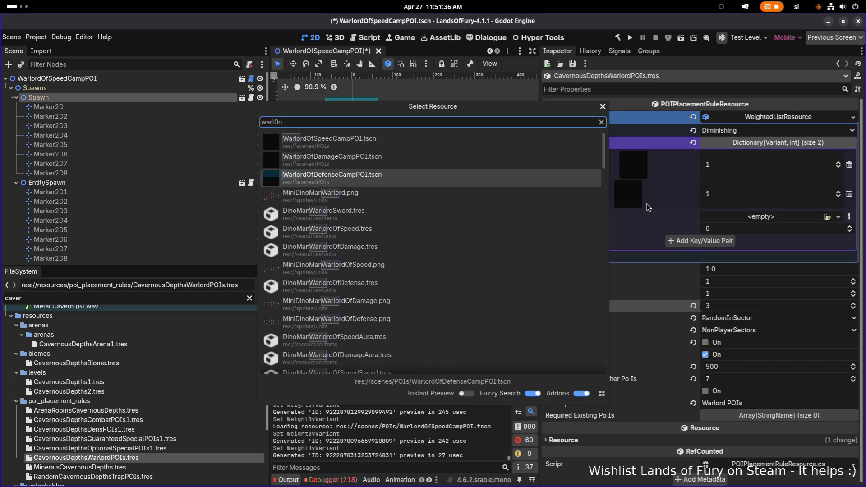
key(Return)
click(700, 258)
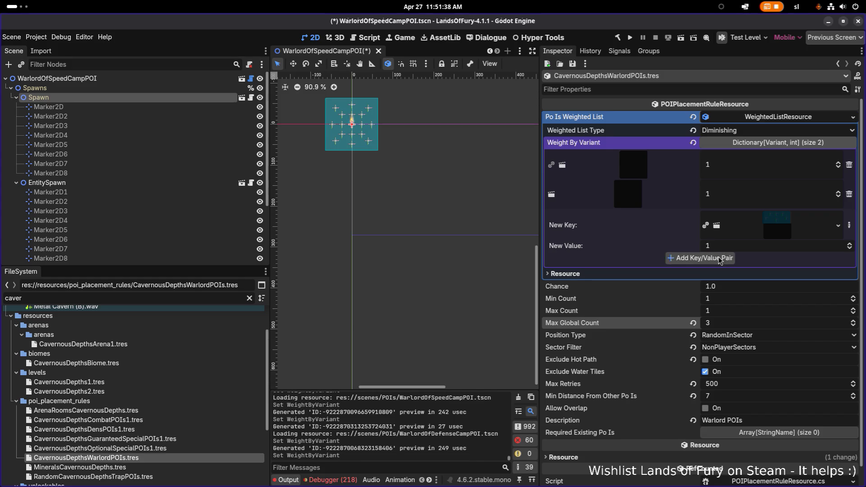
key(ctrl+s)
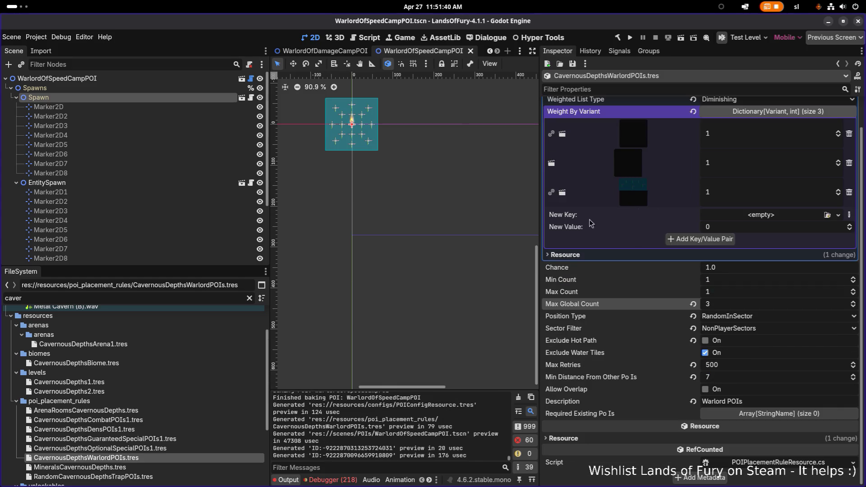
click(69, 382)
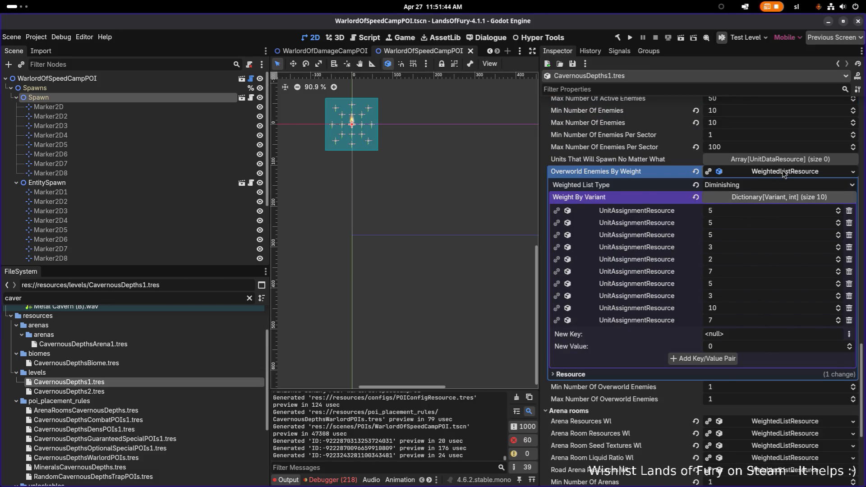
Collapse Overworld Enemies By Weight and add three empty POI Placement Rules slots.
click(785, 173)
scroll(765, 232, up, 3)
scroll(765, 233, up, 6)
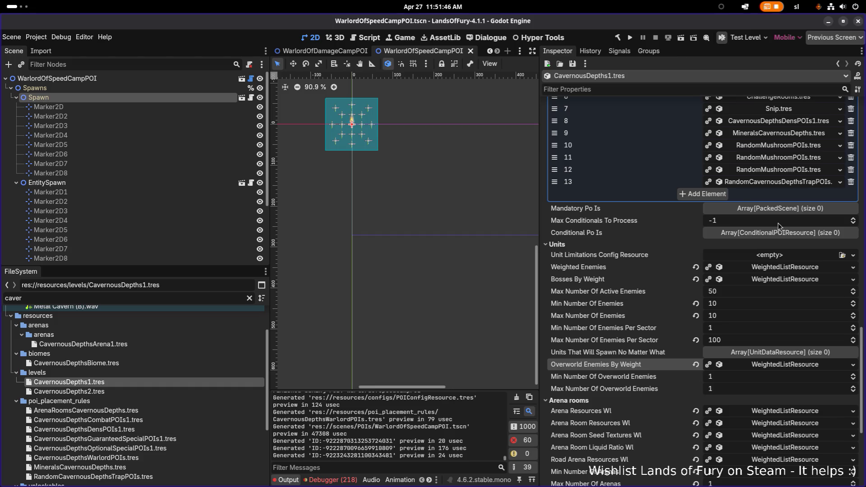
click(704, 338)
click(708, 351)
click(710, 363)
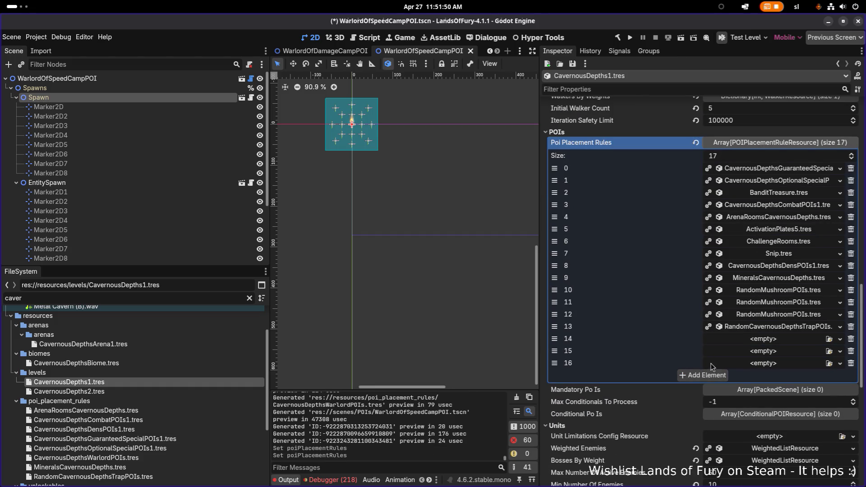
scroll(178, 396, down, 3)
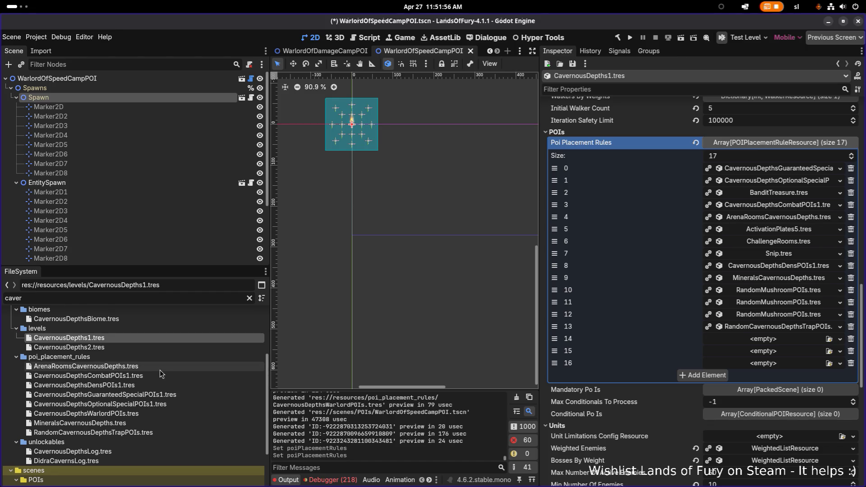
Filter files by 'warlord', drop CavernousDepthsWarlordPOIs.tres into slot 14, and delete the empty slots.
double_click(127, 302)
text(war)
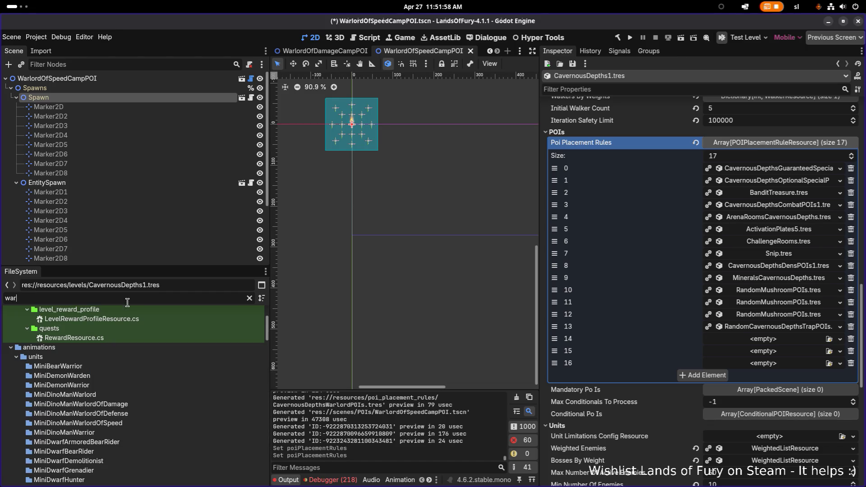
text(lord)
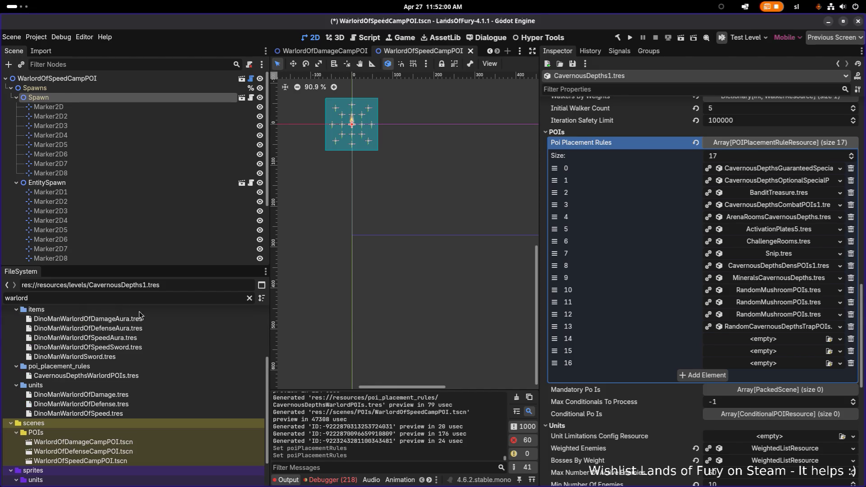
scroll(166, 407, down, 1)
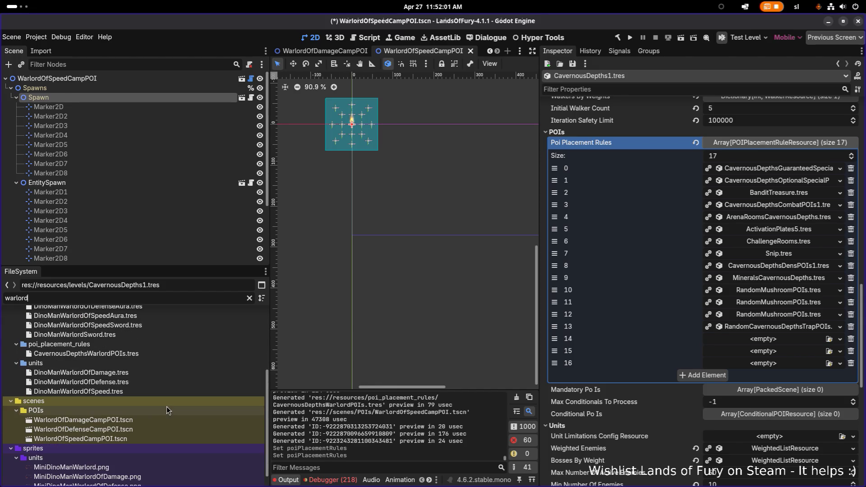
click(129, 420)
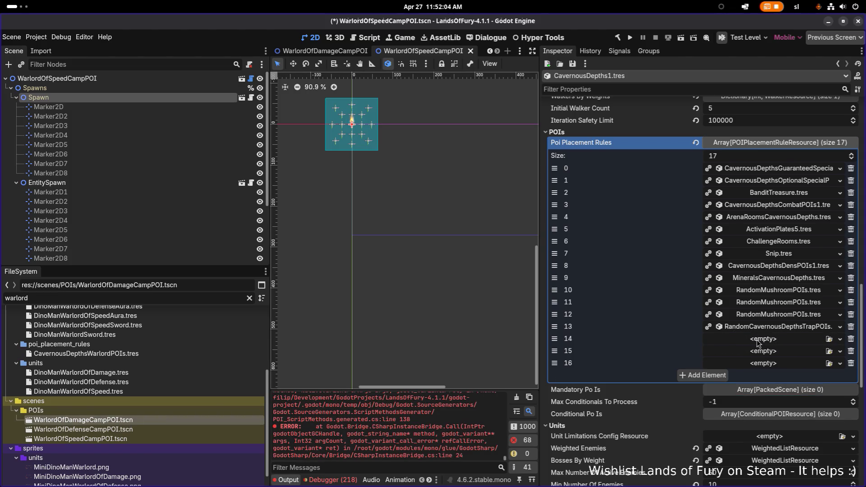
scroll(122, 442, up, 1)
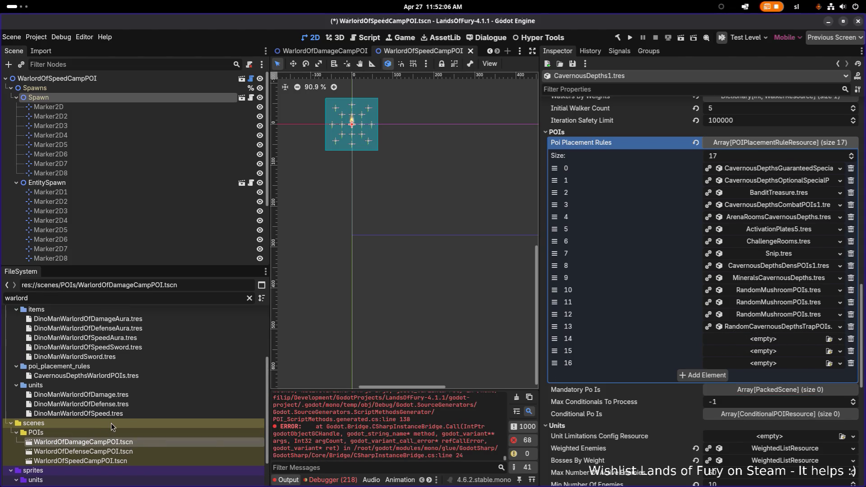
scroll(126, 433, down, 2)
mouse_move(138, 401)
mouse_down()
mouse_move(640, 374)
mouse_move(768, 342)
mouse_up()
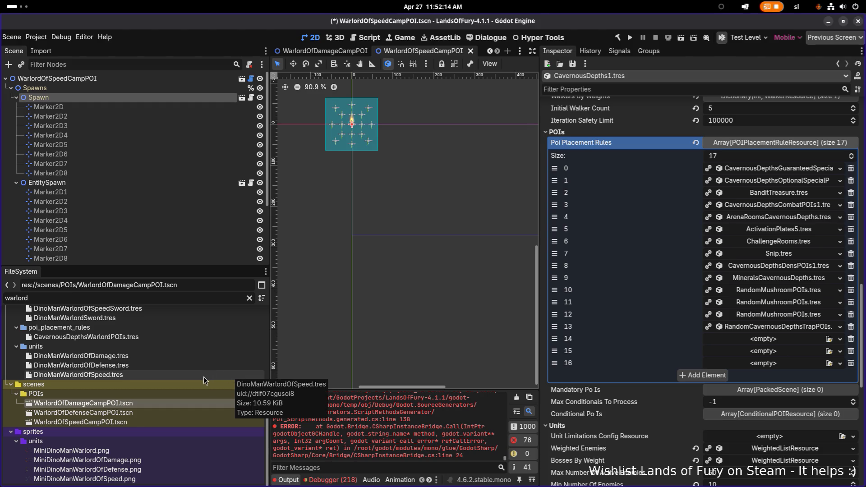
scroll(204, 377, up, 1)
mouse_move(121, 356)
mouse_down()
mouse_move(680, 376)
mouse_move(766, 365)
mouse_move(807, 343)
mouse_up()
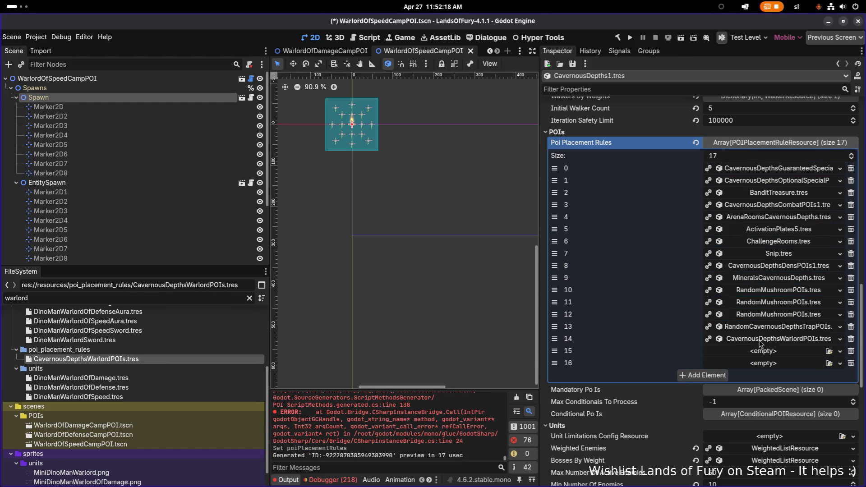
click(850, 351)
click(851, 351)
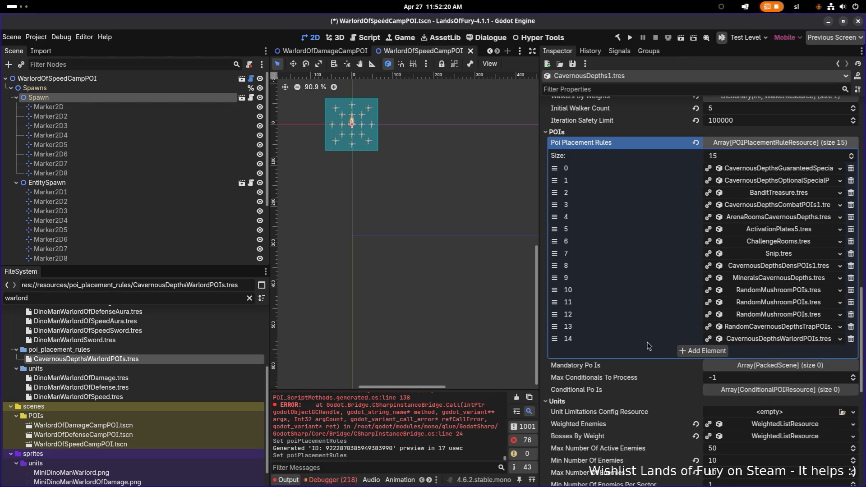
Drag CavernousDepthsWarlordPOIs.tres from index 14 up to index 1 and save the level.
drag(555, 338, 554, 180)
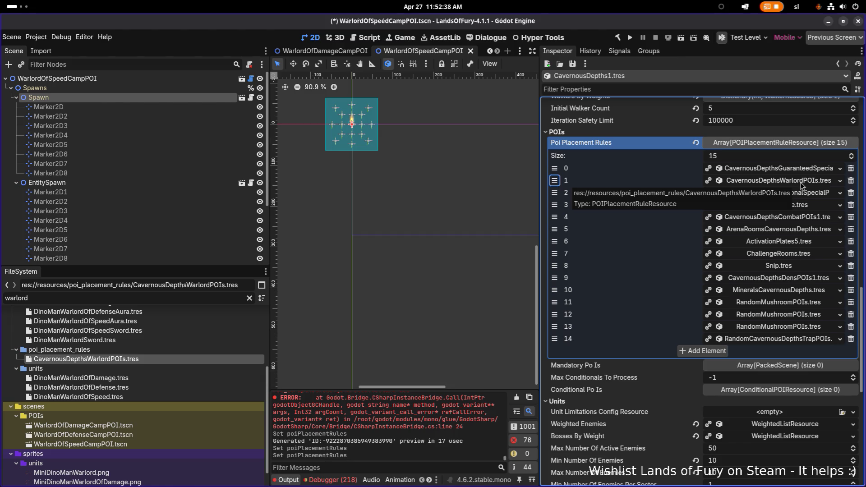
key(ctrl+s)
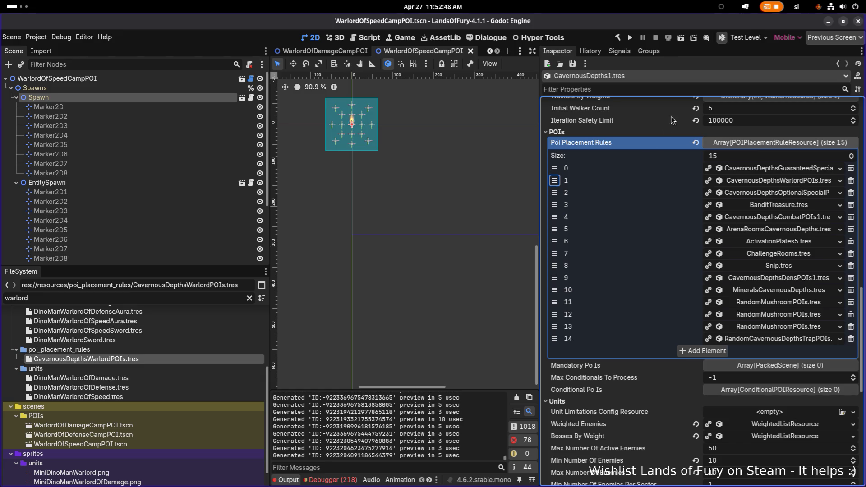
click(696, 73)
click(702, 63)
key(ctrl+s)
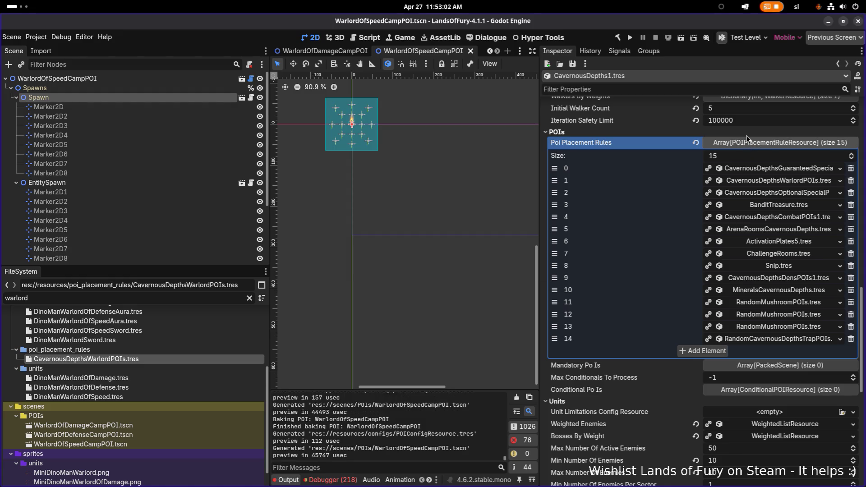
scroll(756, 218, down, 3)
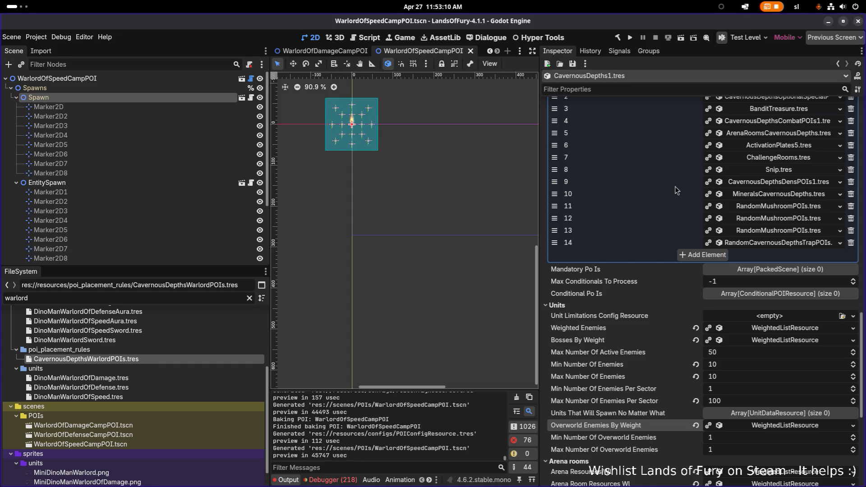
scroll(669, 187, up, 3)
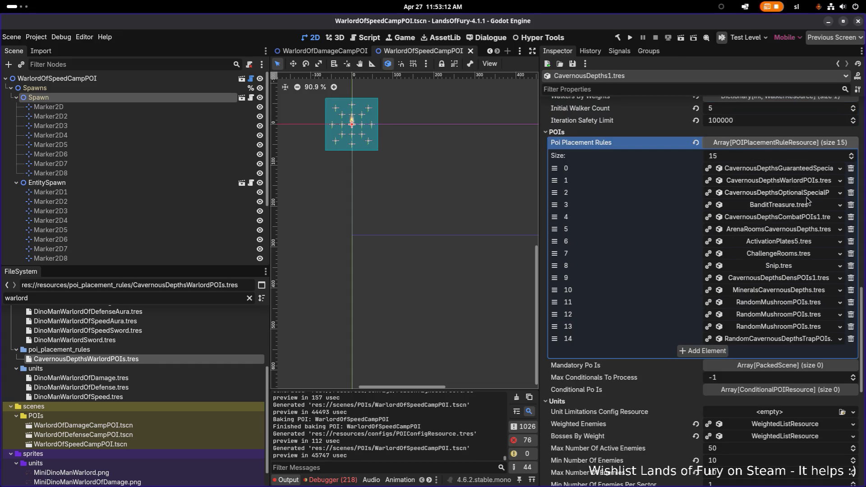
Open SmallDinoCampPOI.tscn from the CavernousDepthsCombatPOIs1 rule and select its Spawn node showing raptor 3, armored_raptor 2, dino_man_firebreather 1.
click(802, 221)
click(640, 283)
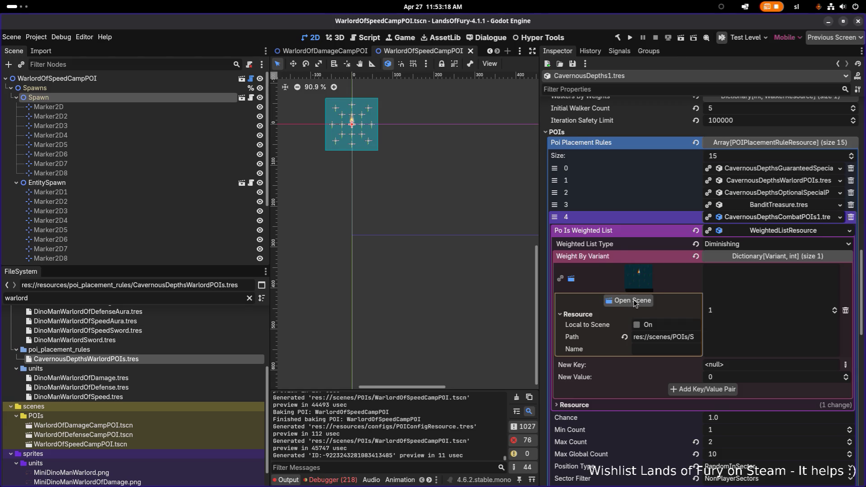
click(632, 301)
click(120, 109)
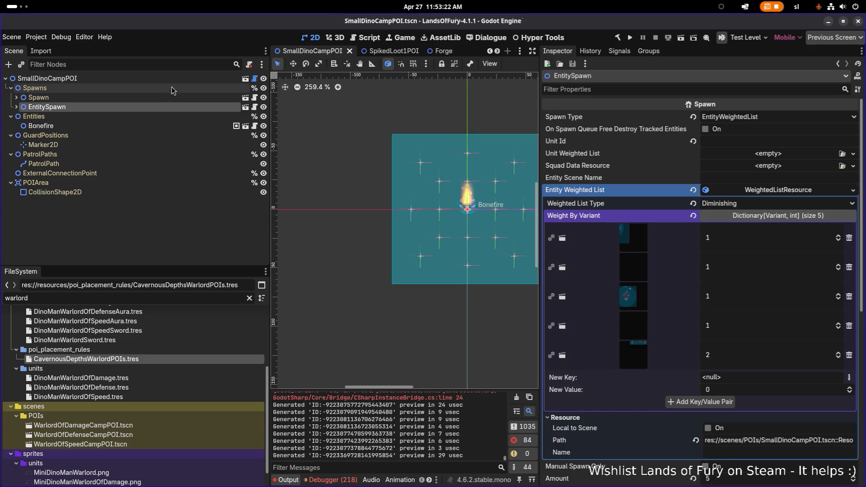
click(166, 97)
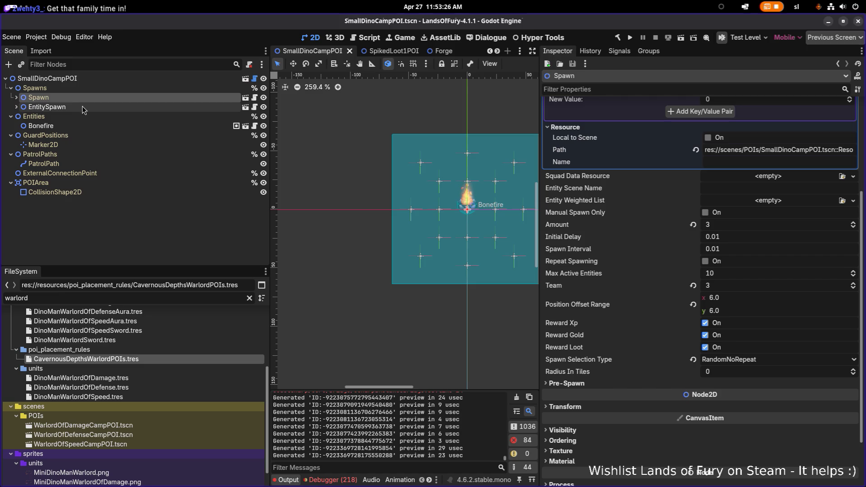
click(16, 98)
click(62, 106)
click(62, 98)
scroll(762, 217, up, 5)
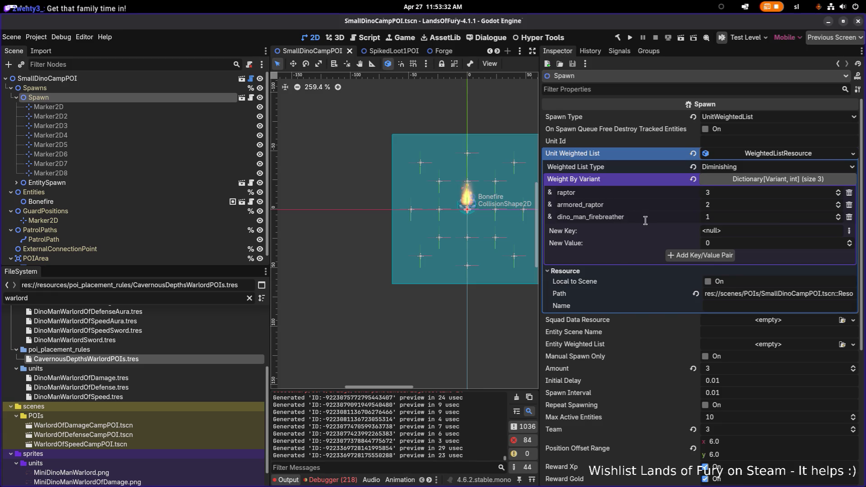
Add StringName keys dino_man and dino_man_hunter to Weight By Variant, each with weight 1.
click(748, 196)
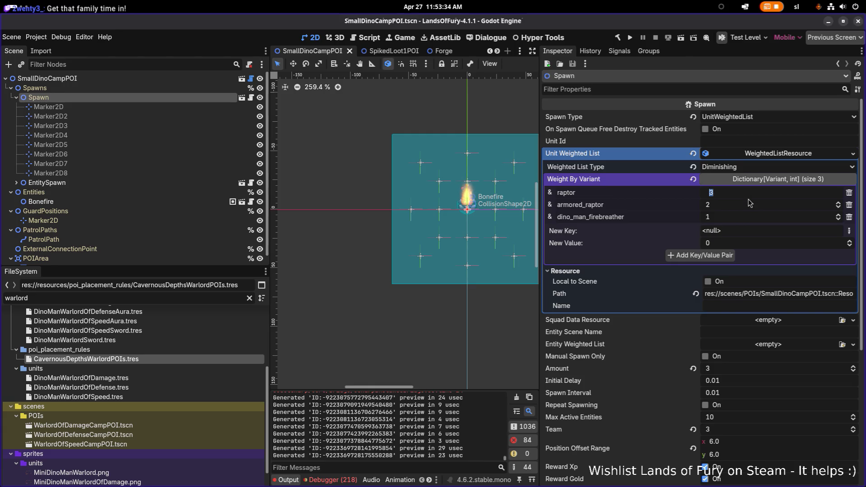
click(846, 231)
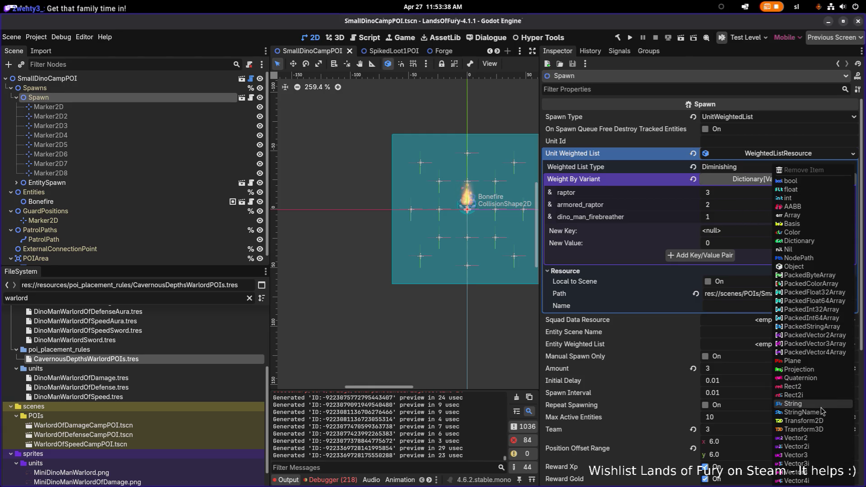
click(803, 411)
text(dino_man)
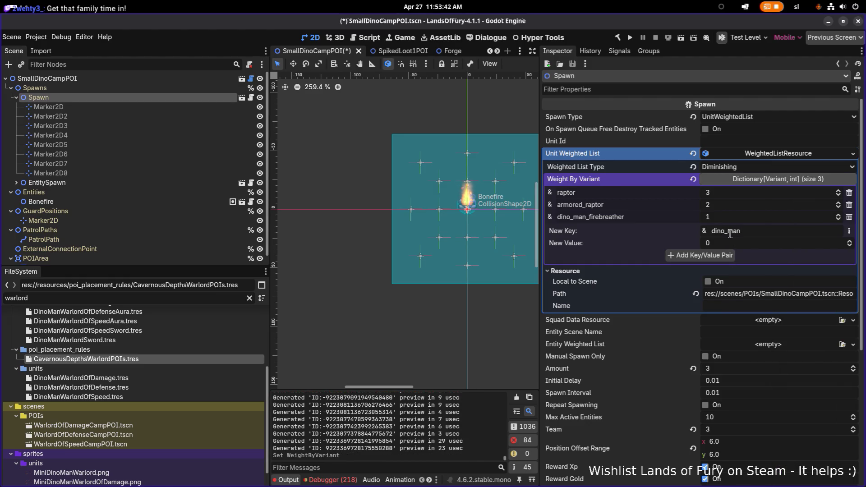
drag(744, 246, 751, 246)
click(724, 253)
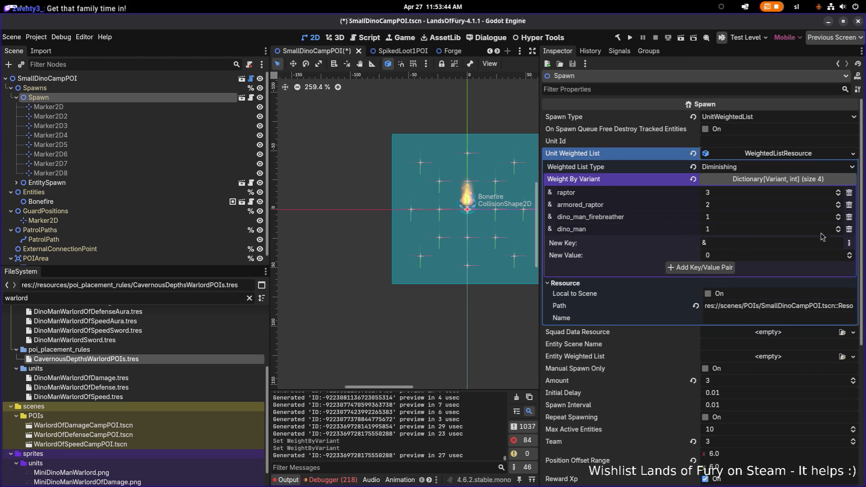
click(848, 242)
click(733, 248)
text(don)
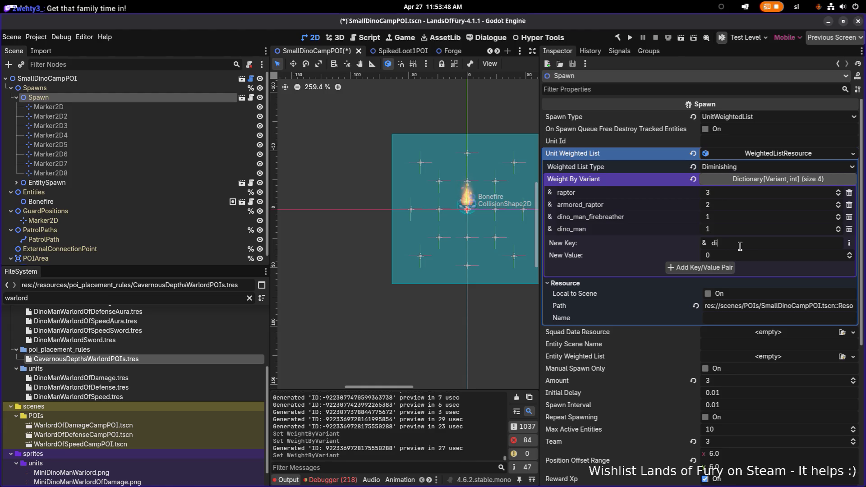
key(BackSpace)
key(BackSpace)
key(BackSpace)
text(ter)
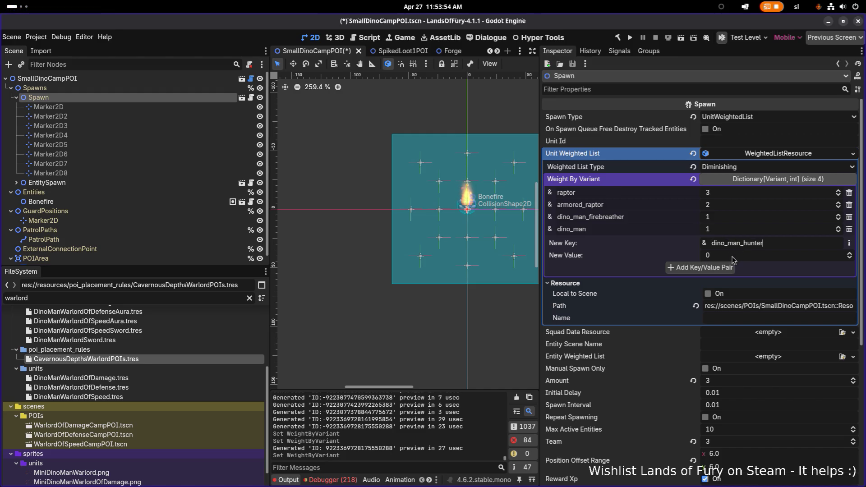
click(727, 268)
Set the armored_raptor and raptor weights to 1 and save the dino camp scene.
click(747, 204)
text(1)
key(Return)
click(744, 194)
text(1)
key(Return)
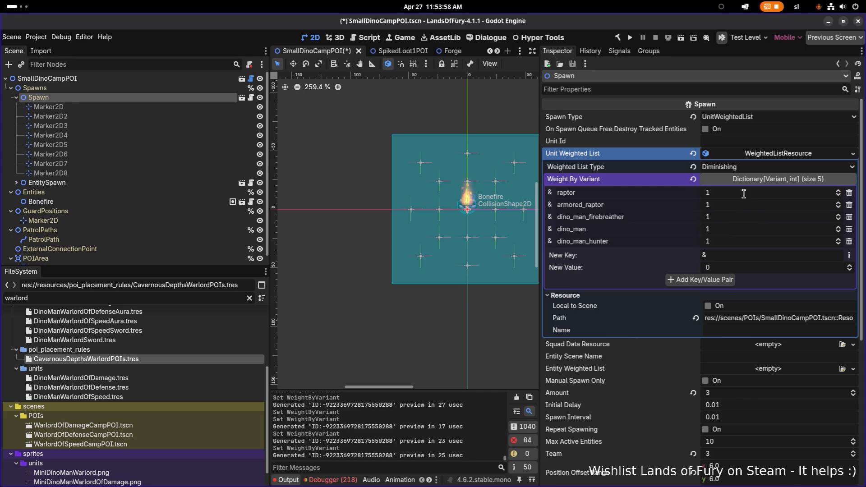
key(ctrl+s)
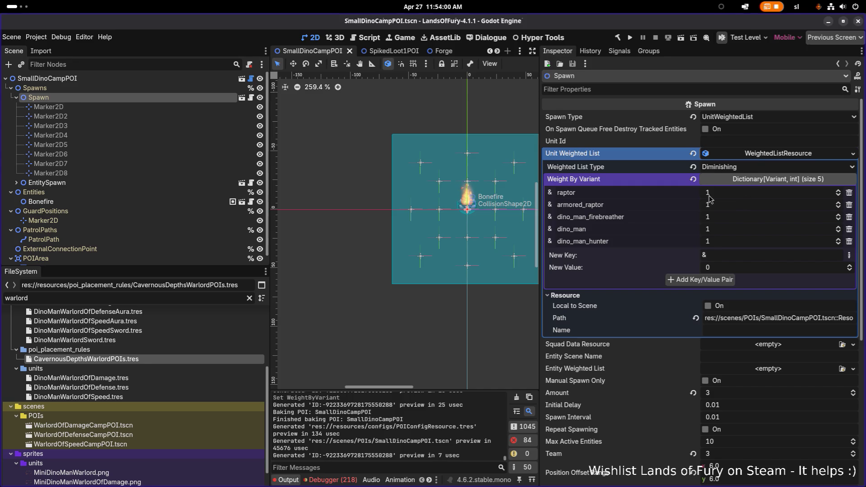
key(ctrl+s)
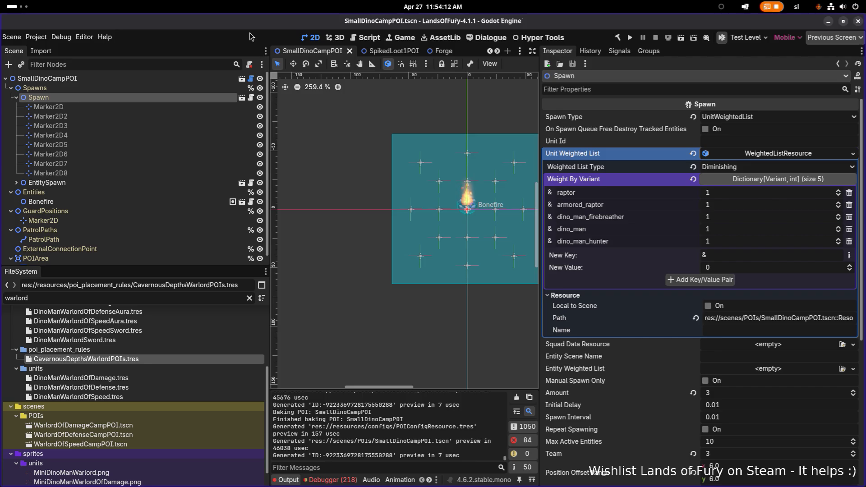
Open TestLevel.tscn and select its Spawn node by filtering the scene tree for 'spawn'.
key(ctrl+shift+o)
text(testle)
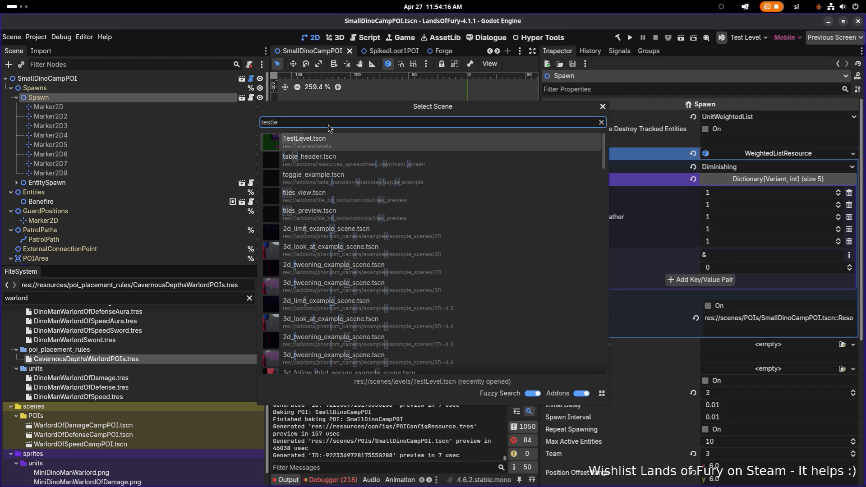
click(328, 145)
click(85, 240)
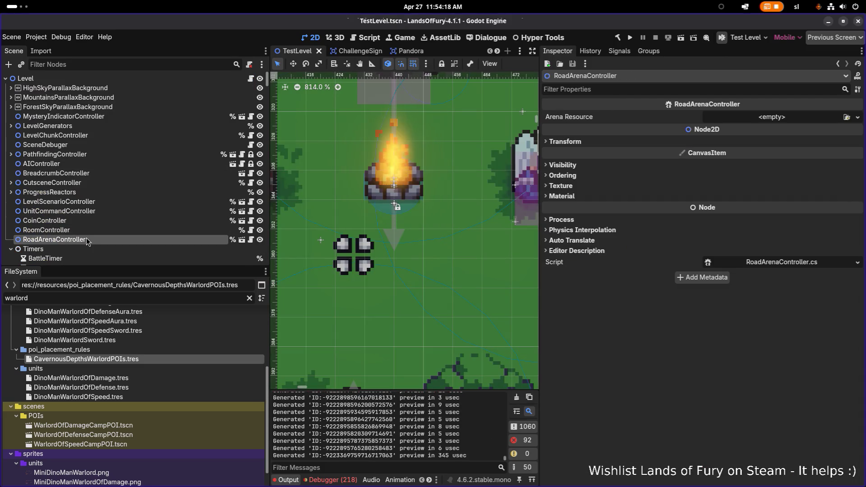
scroll(86, 237, down, 2)
click(128, 65)
text(spawn)
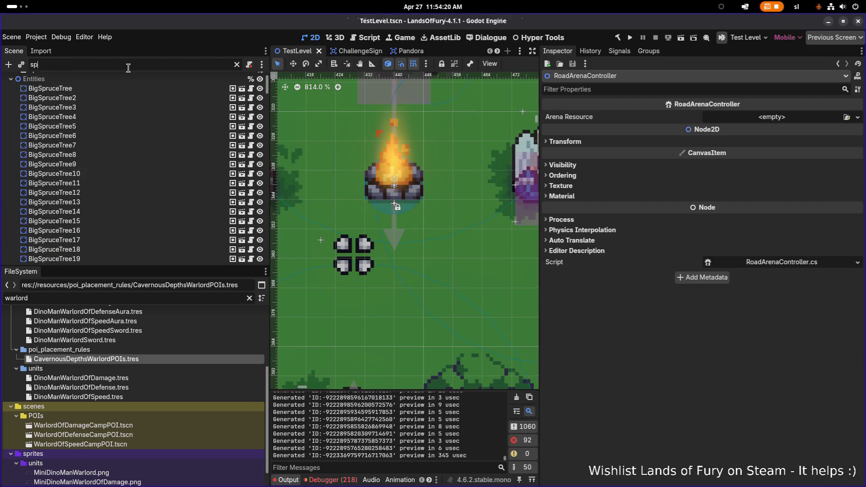
click(172, 116)
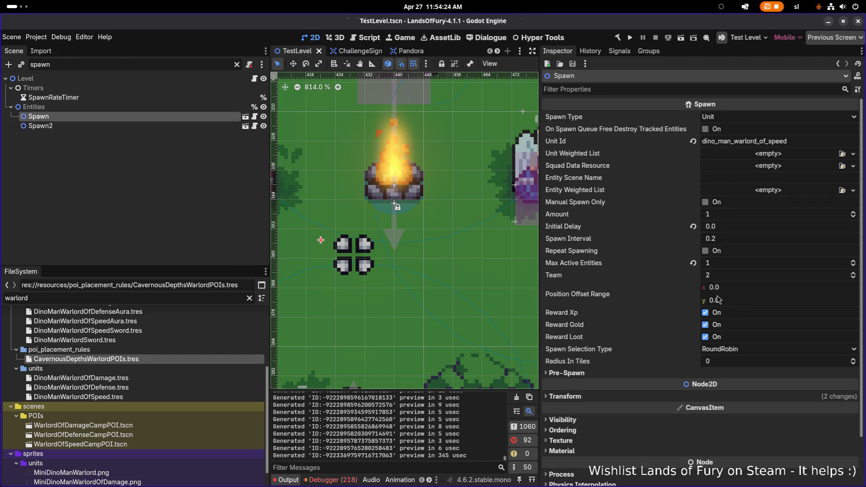
Set the Spawn node's Max Active Entities to 0, save TestLevel, and run the project.
click(730, 266)
text(0)
key(Return)
key(ctrl+s)
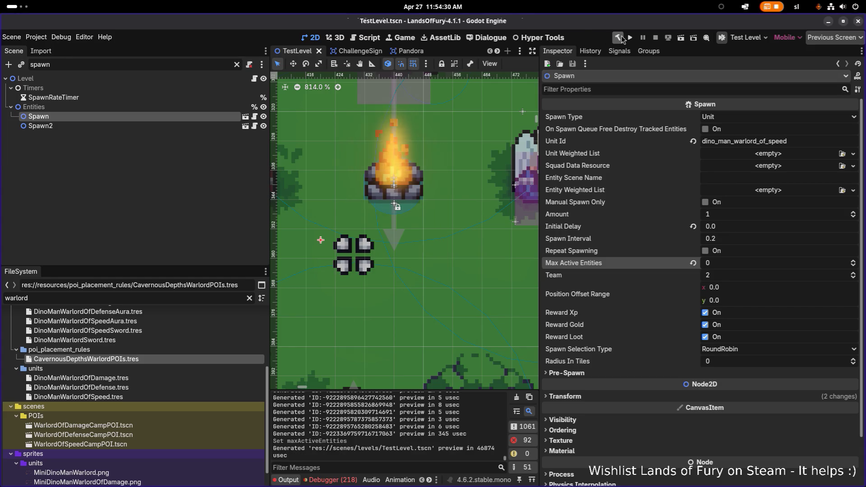
click(630, 39)
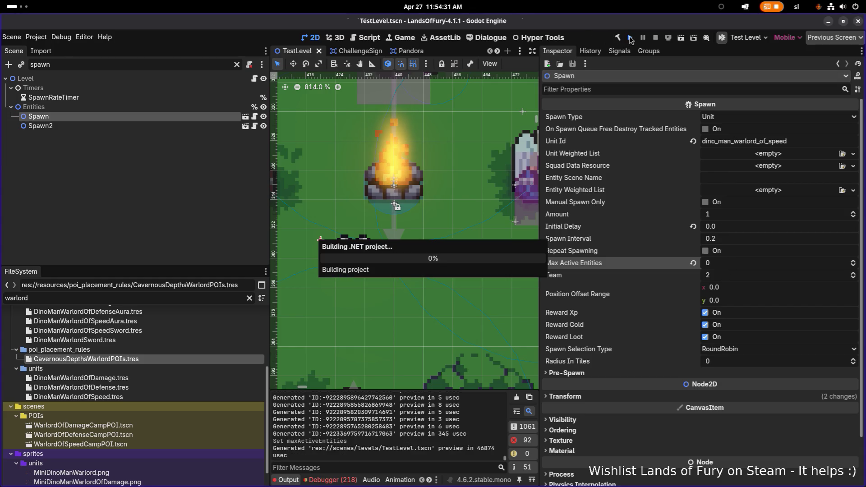
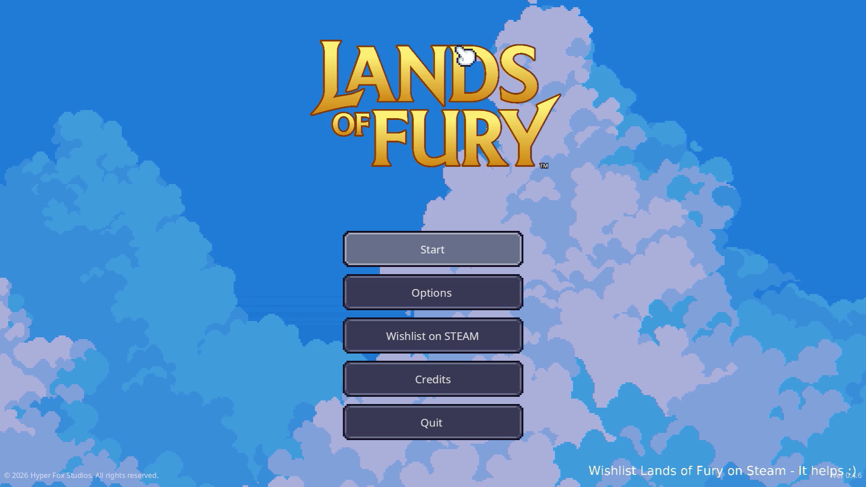
Start Lands of Fury with the first profile, then pause and quit to the desktop.
click(439, 260)
click(403, 255)
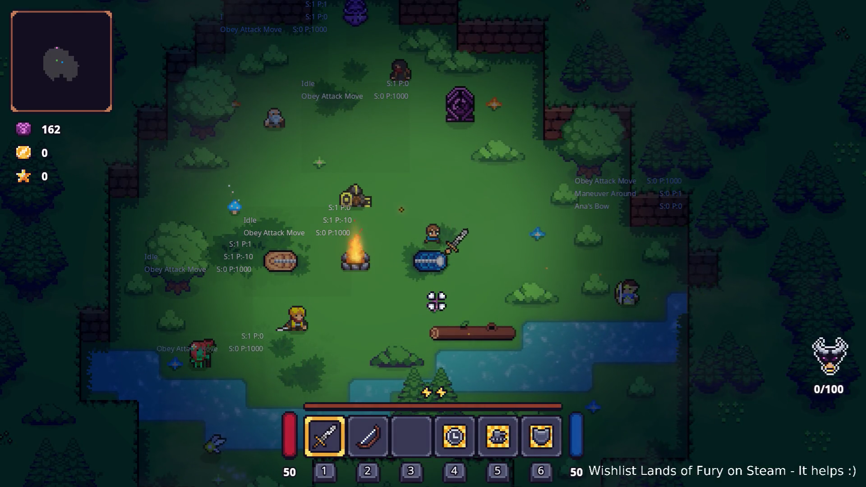
key(Escape)
click(438, 423)
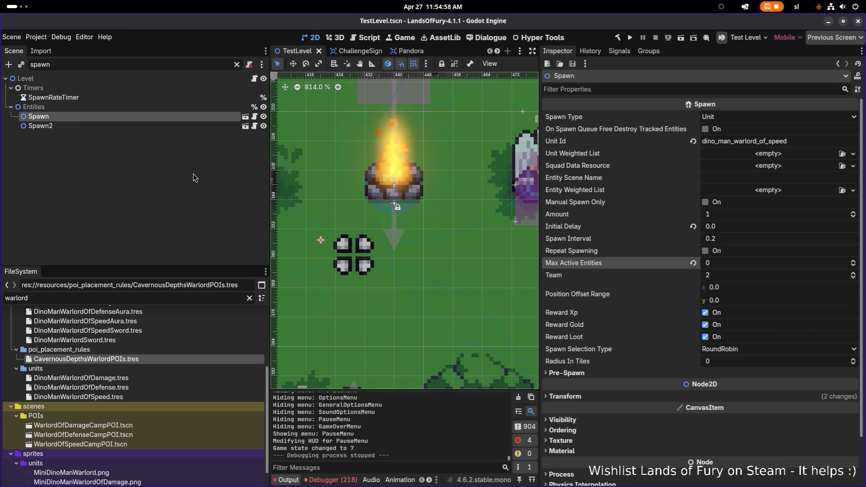
Quick-open the Unit.tscn scene.
key(ctrl+shift+o)
text(unit)
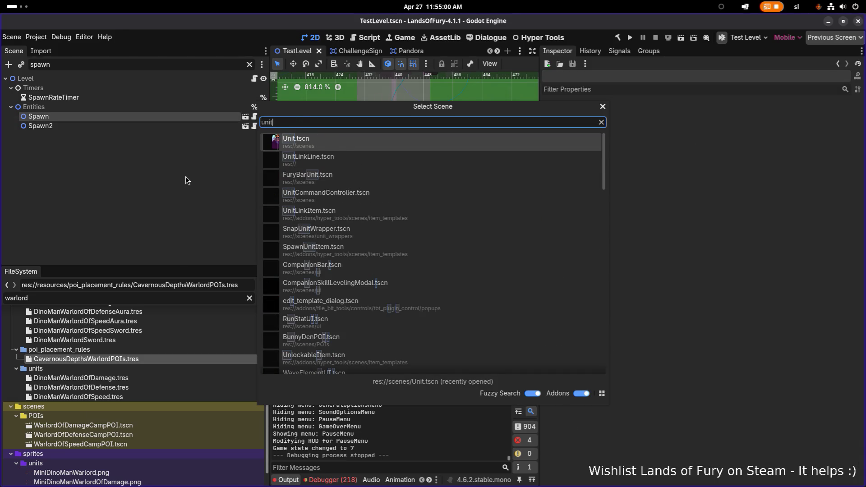
key(Return)
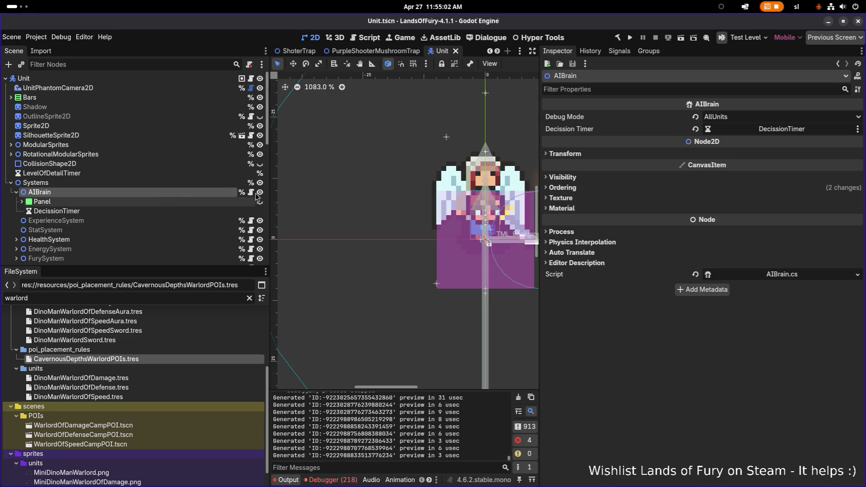
Change the AIBrain Debug Mode from AllUnits to None and run the project.
click(745, 117)
click(747, 129)
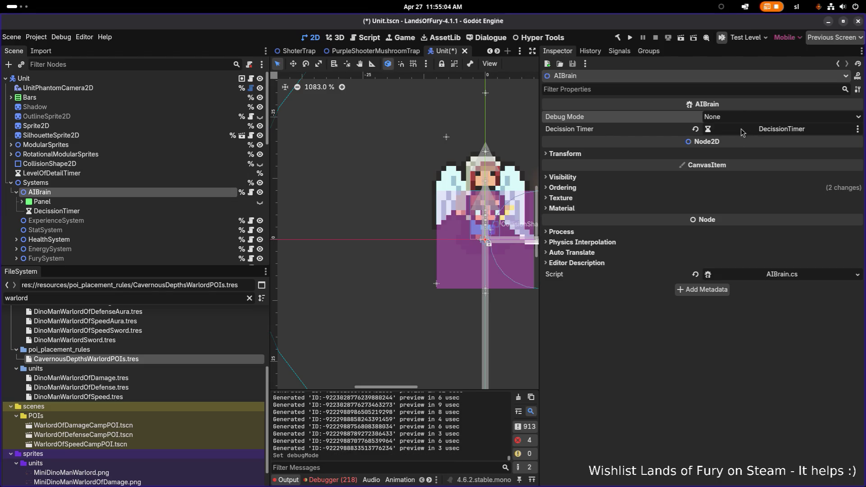
click(629, 38)
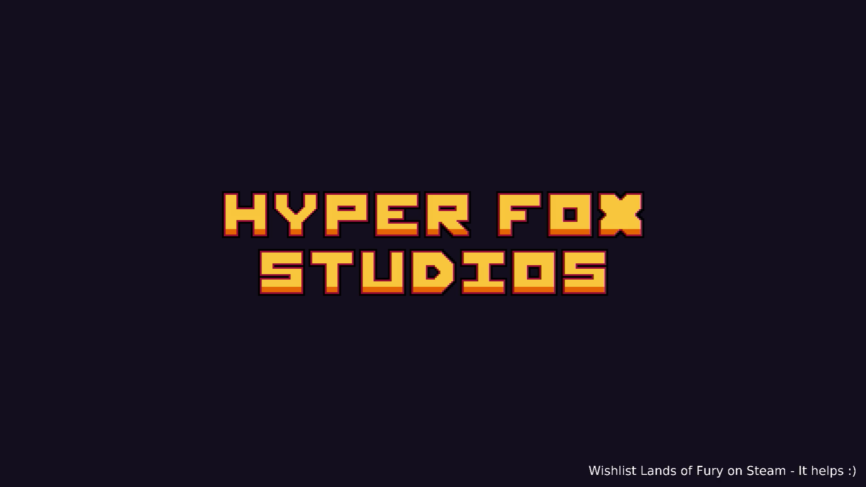
Skip the intro, walk over to Ana and ask her to follow.
key(Return)
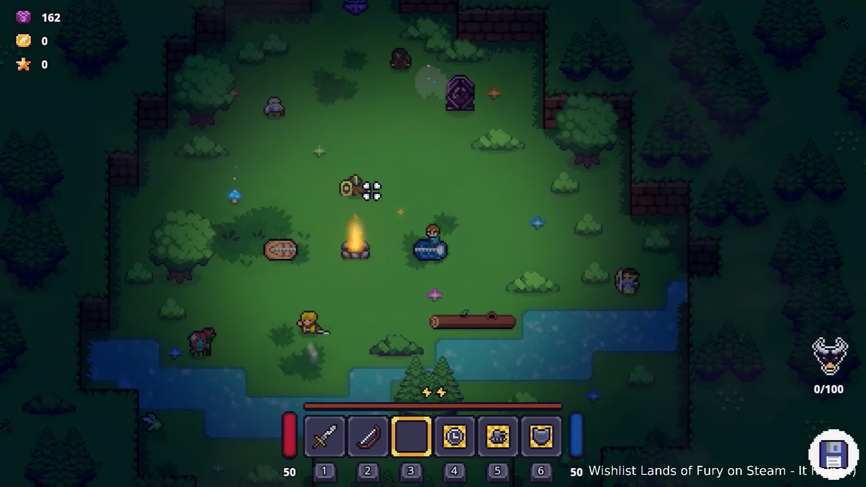
key(w)
key(1)
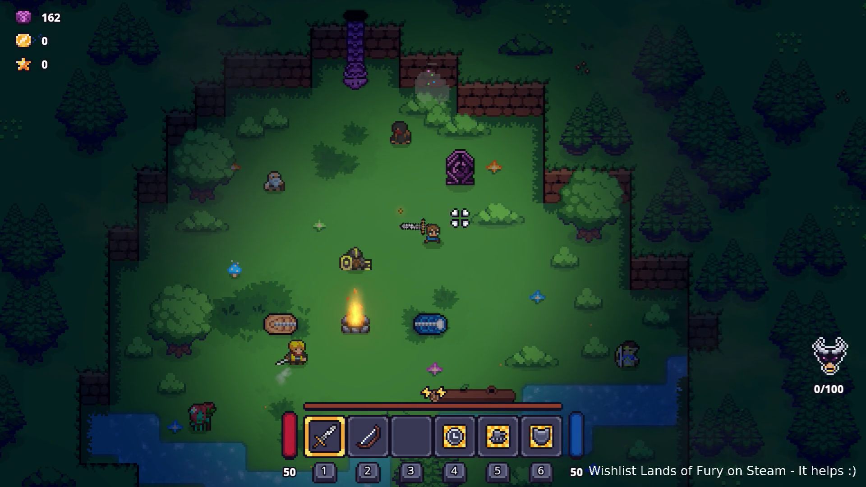
key(s)
key(d)
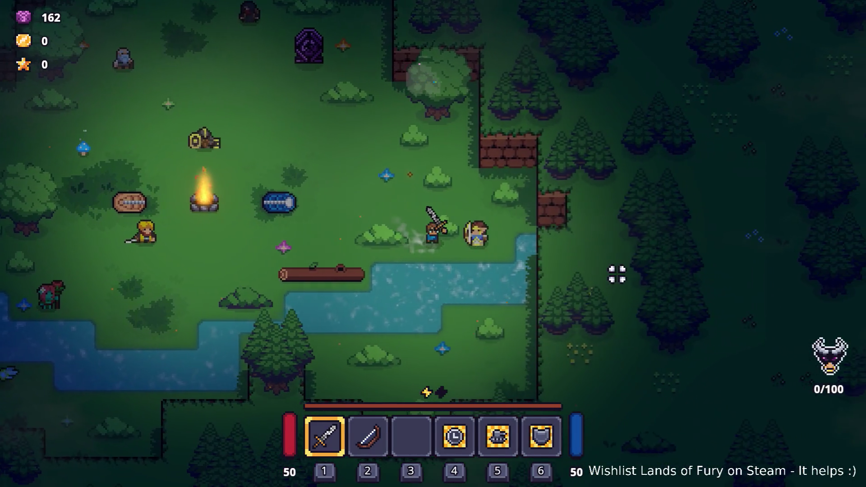
key(e)
key(e)
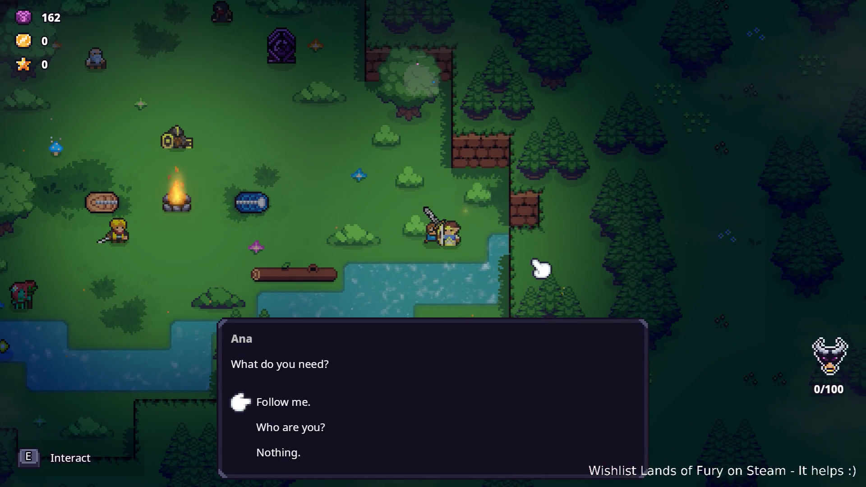
key(e)
key(e)
key(w)
Lead Ana up-left to the purple portal and enter it.
key(a)
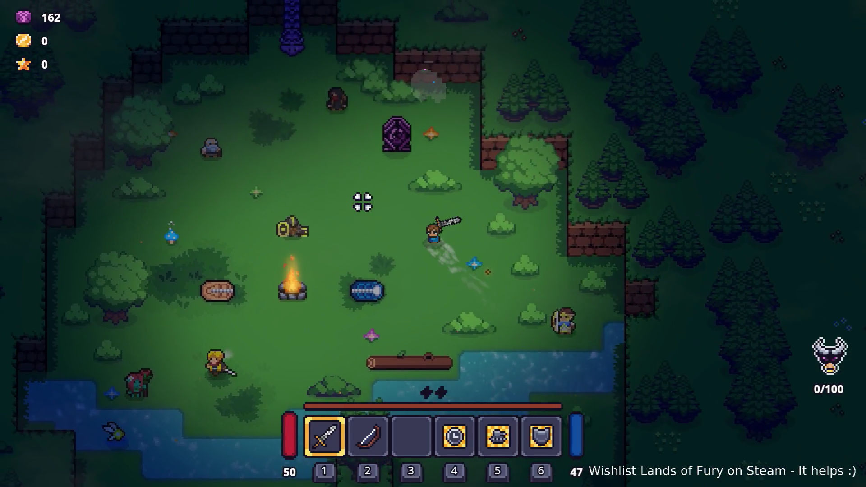
key(w)
key(a)
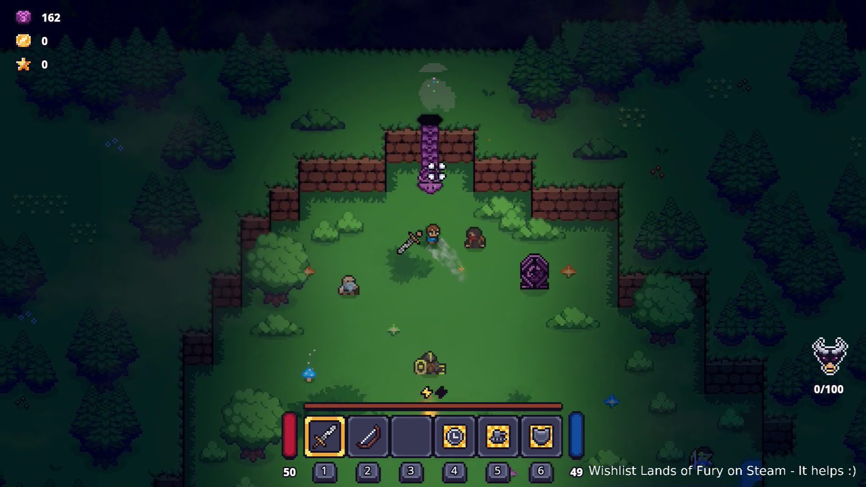
key(w)
key(e)
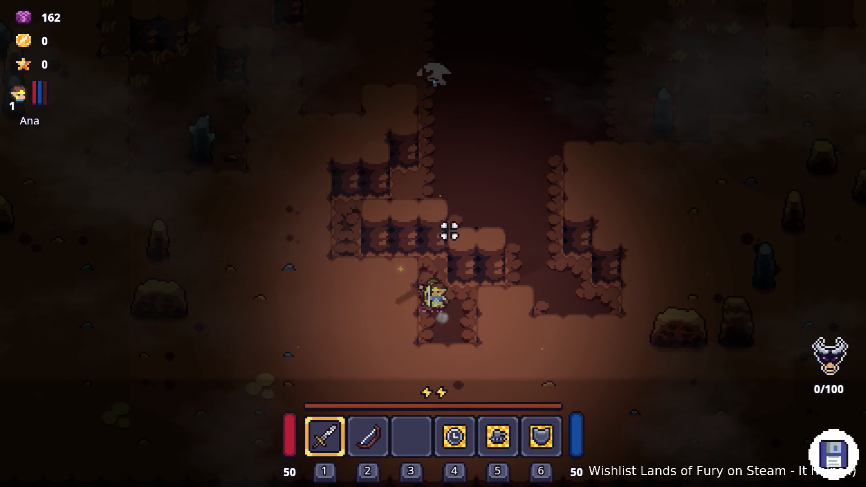
Dash into the cavern, walk north with Ana, then back away west from the enemy group.
key(d)
key(space)
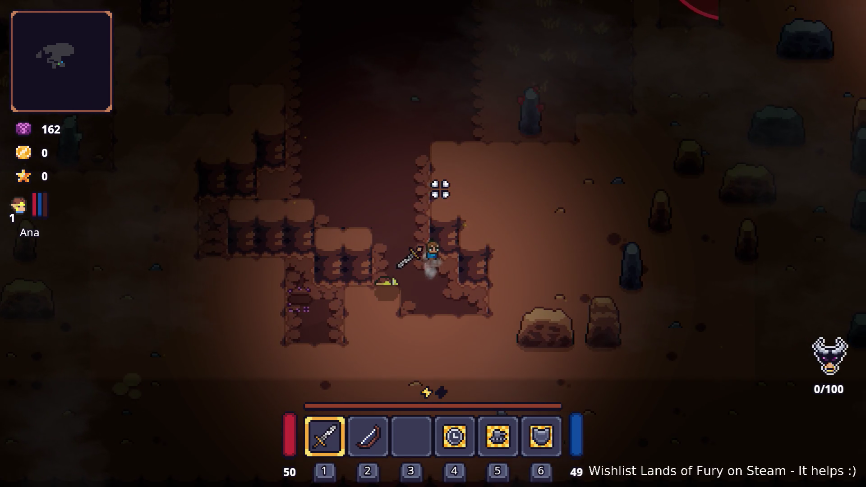
key(w)
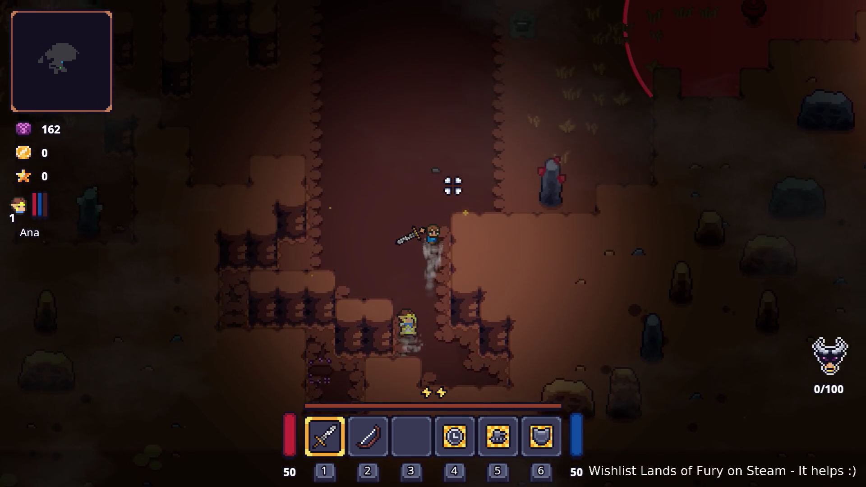
key(w)
key(d)
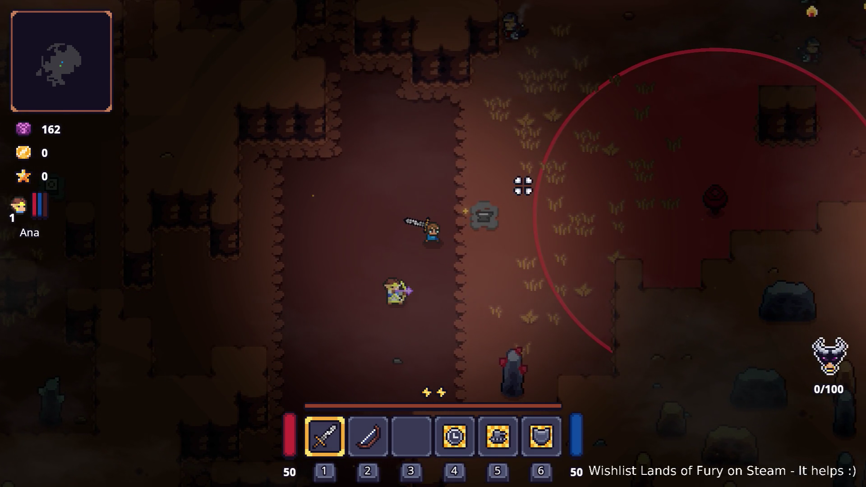
key(w)
key(d)
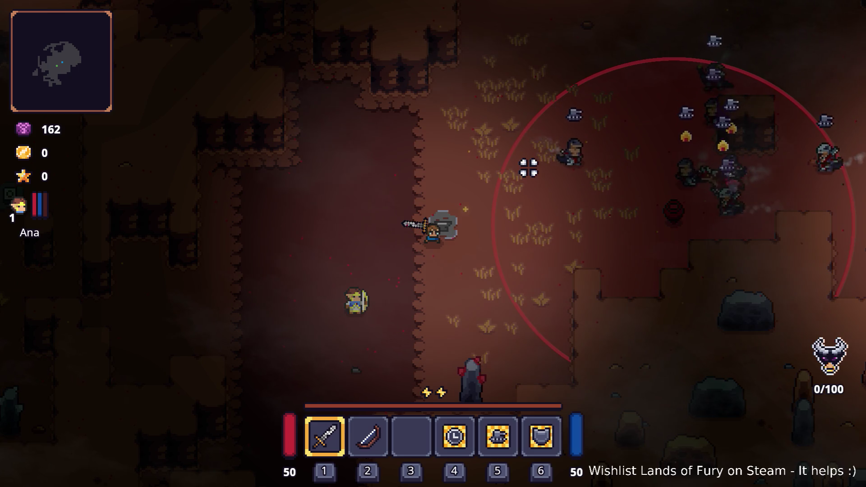
key(s)
key(a)
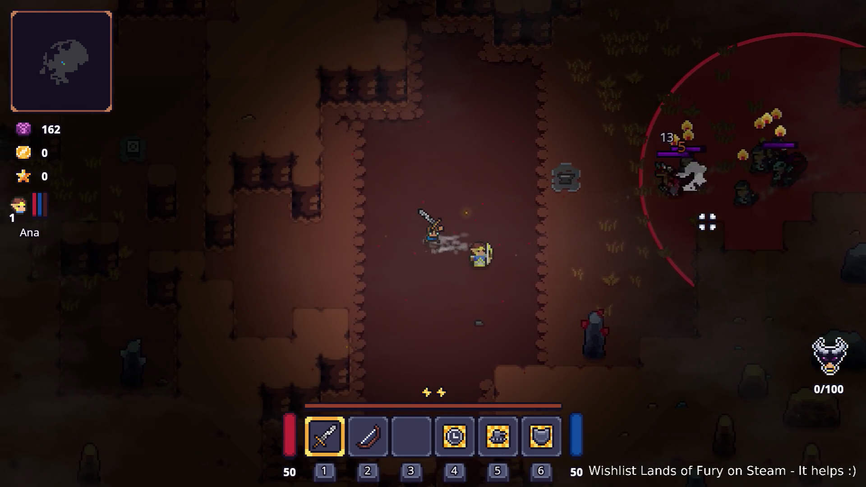
key(s)
key(a)
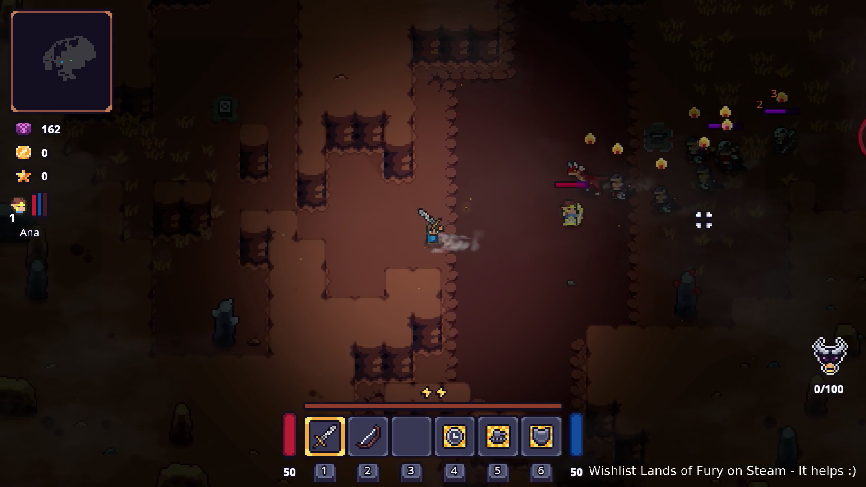
key(a)
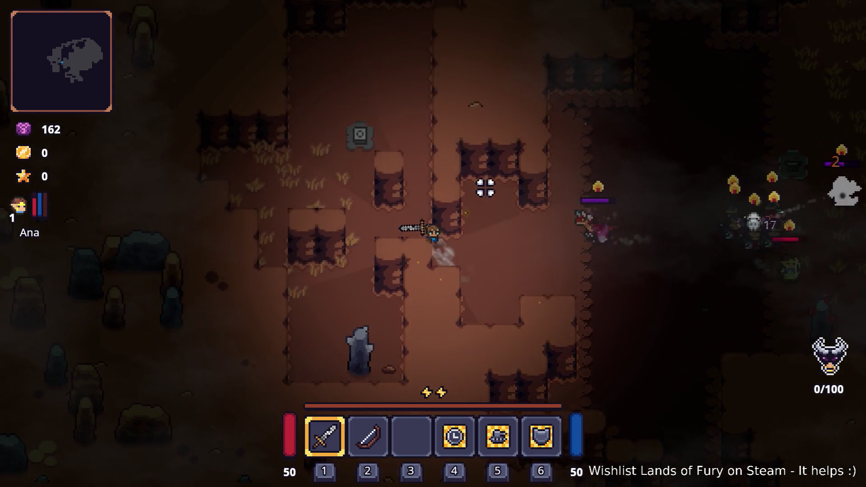
key(w)
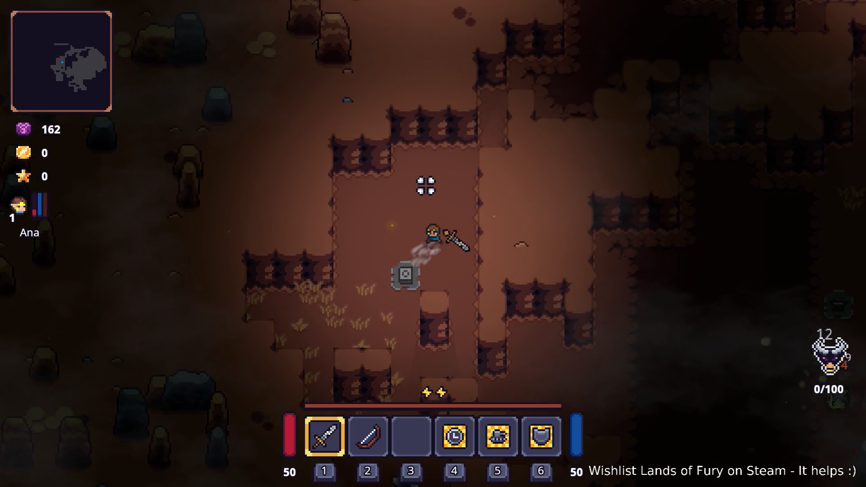
key(w)
key(d)
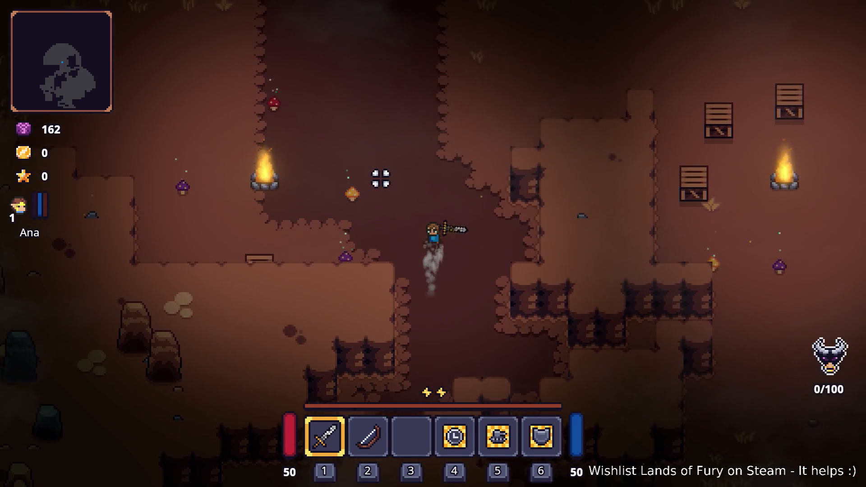
Walk up-left past the campfire, then up-right toward the stone pillar.
key(a)
key(w)
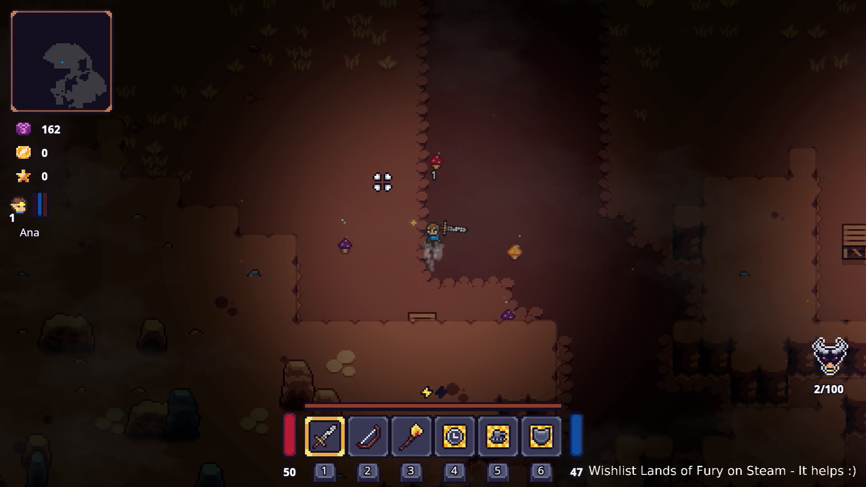
key(w)
key(a)
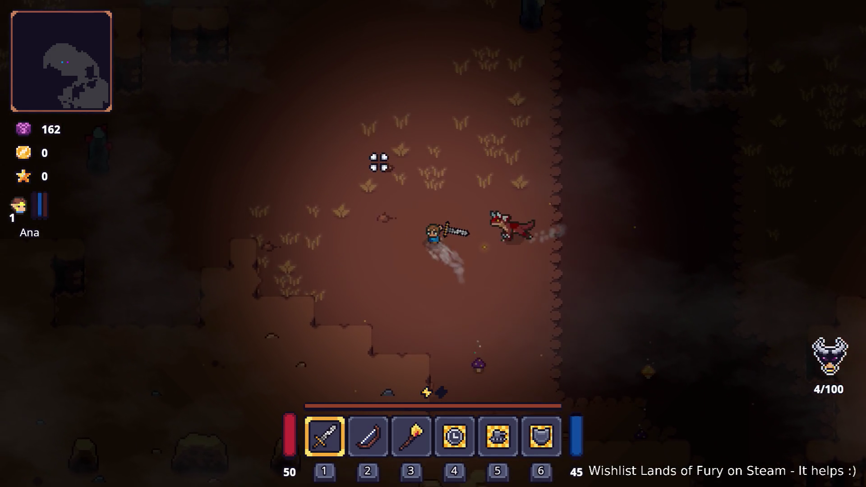
key(w)
key(a)
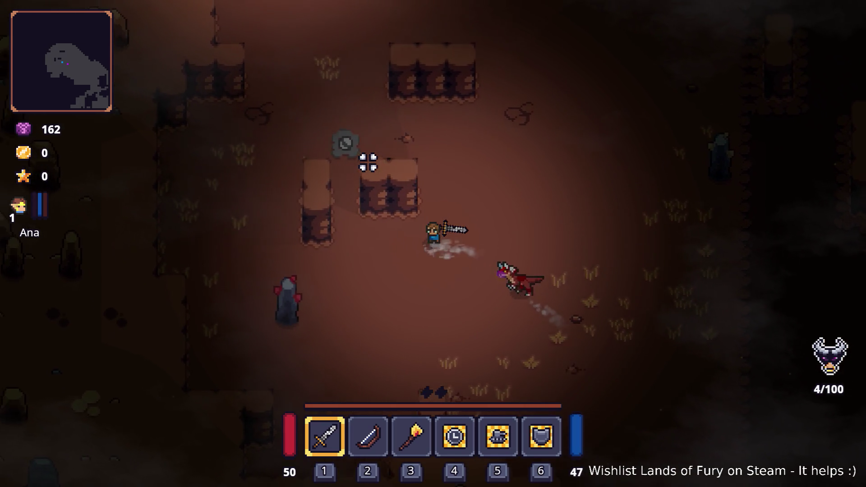
key(w)
key(a)
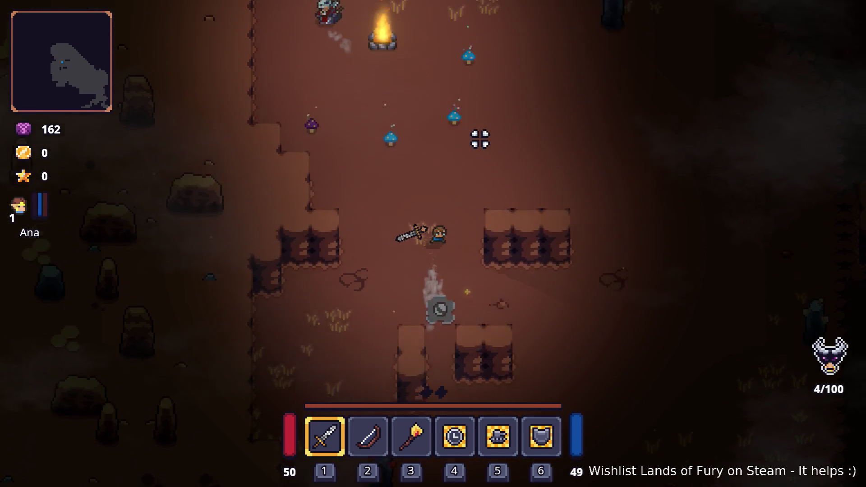
key(w)
key(a)
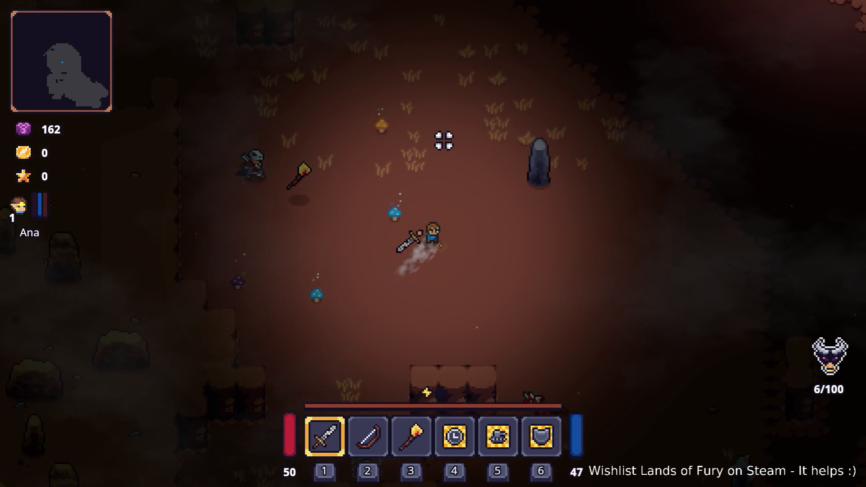
key(w)
key(d)
key(w)
key(d)
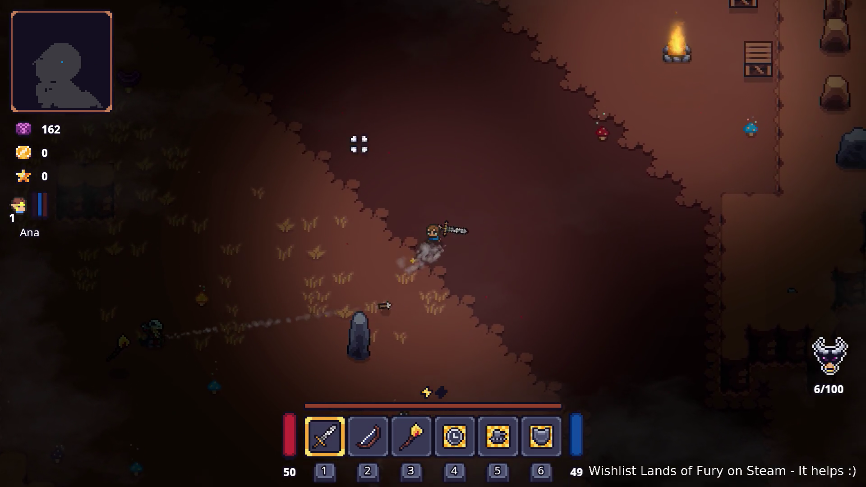
key(w)
key(d)
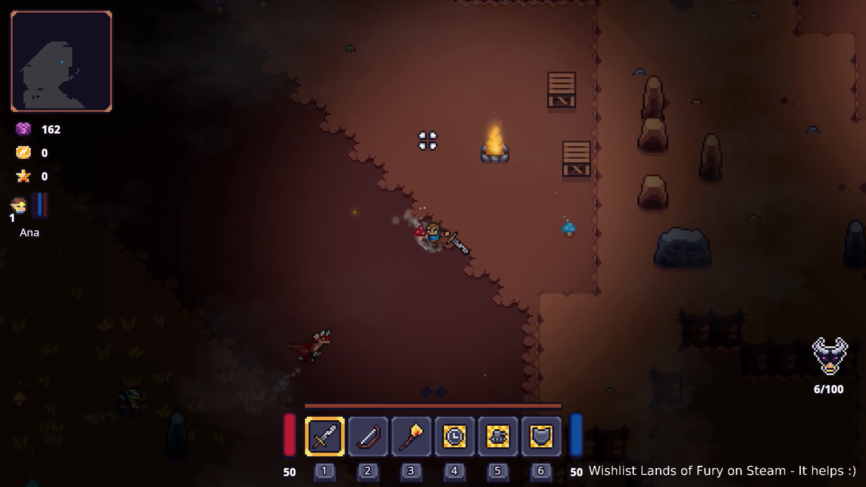
Head down-right along the lava pool to the crate, with raptors following.
key(s)
key(d)
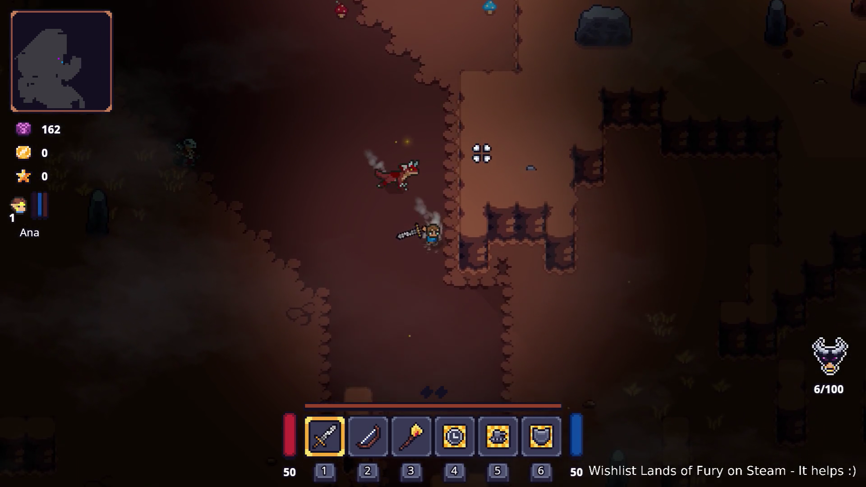
key(s)
key(d)
key(d)
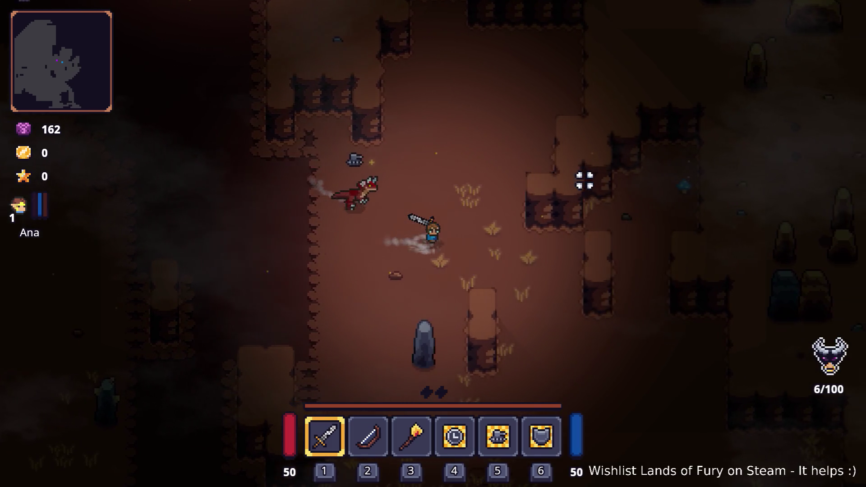
key(s)
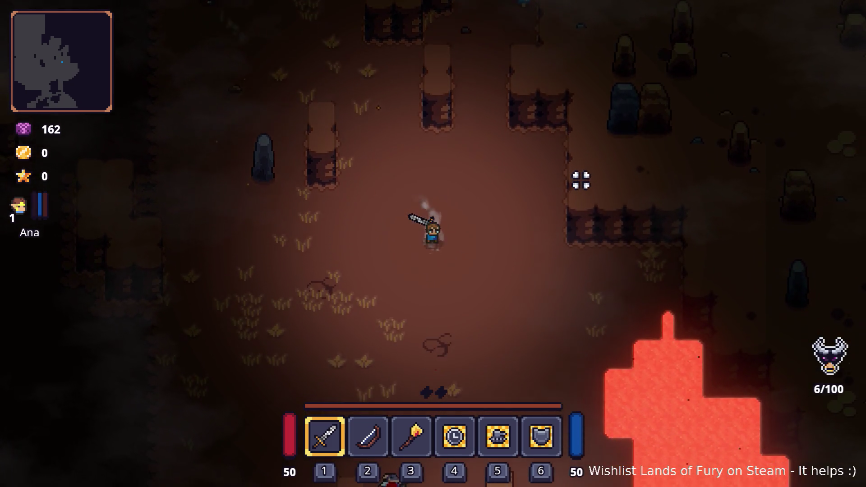
key(s)
key(d)
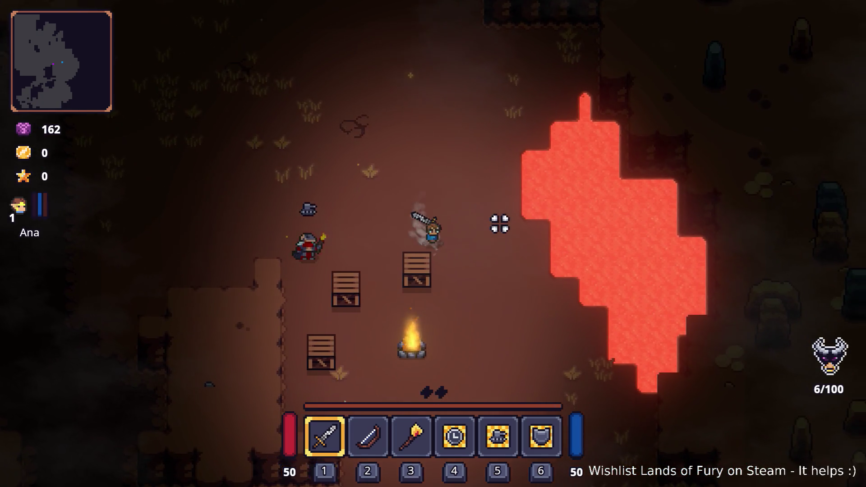
key(s)
key(d)
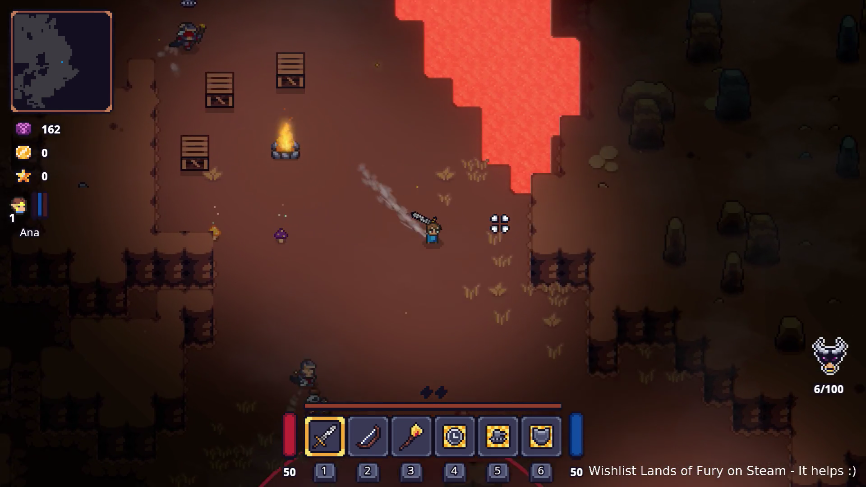
key(s)
key(d)
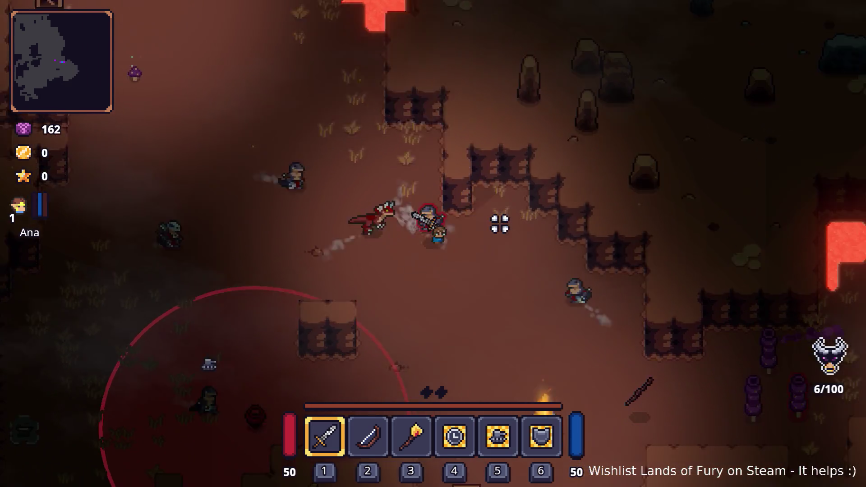
key(s)
key(d)
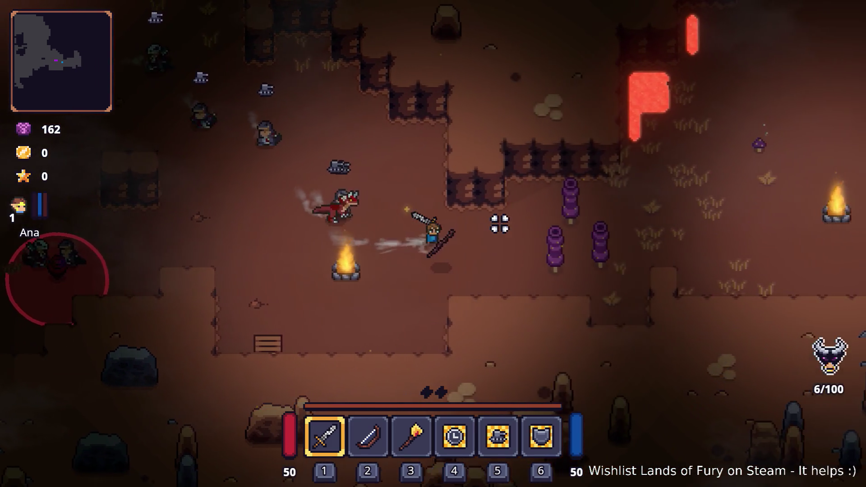
key(d)
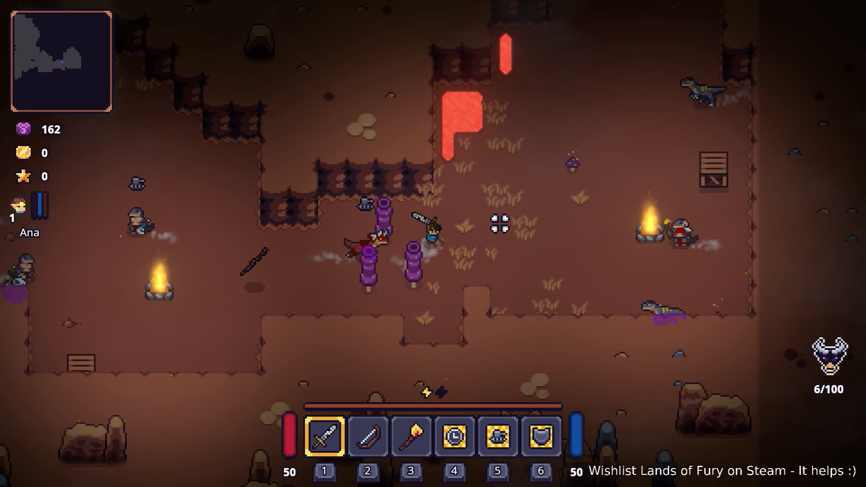
key(d)
key(w)
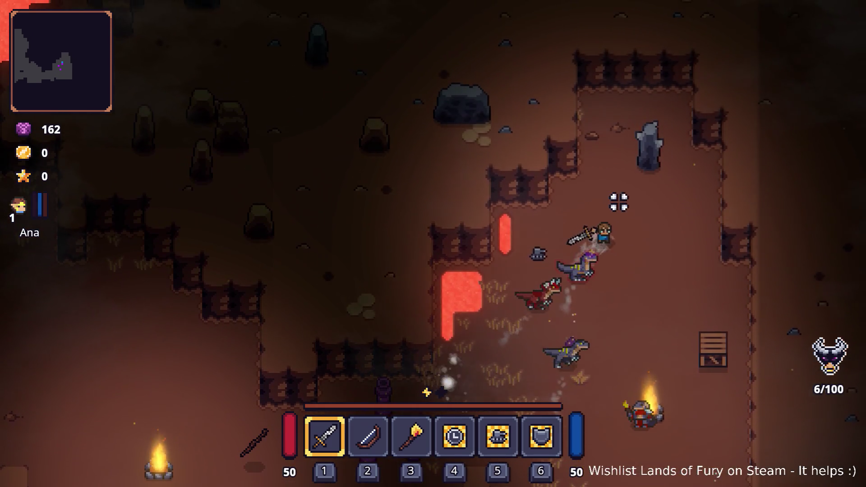
key(s)
key(d)
key(s)
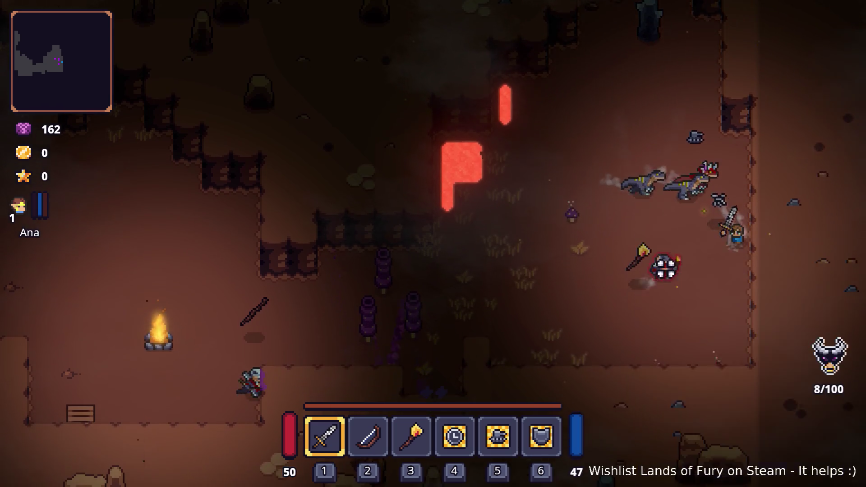
Walk back up-left past the lava pool and stone pillar toward the enemy group.
key(a)
key(w)
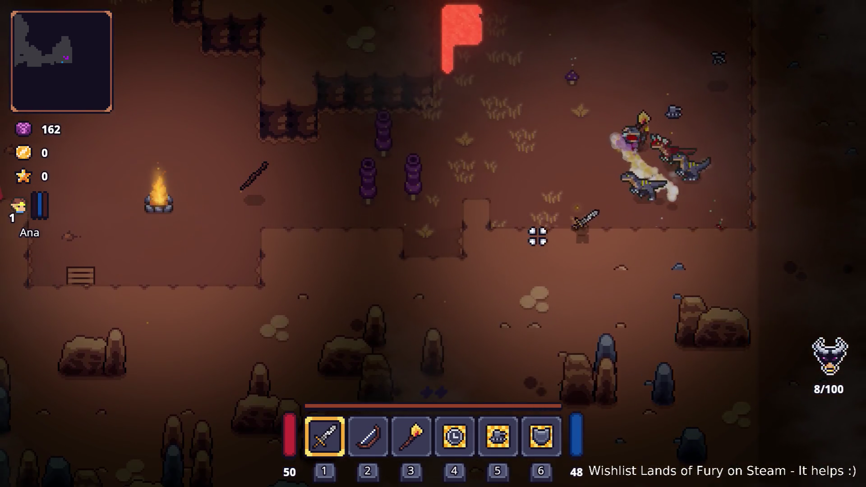
key(a)
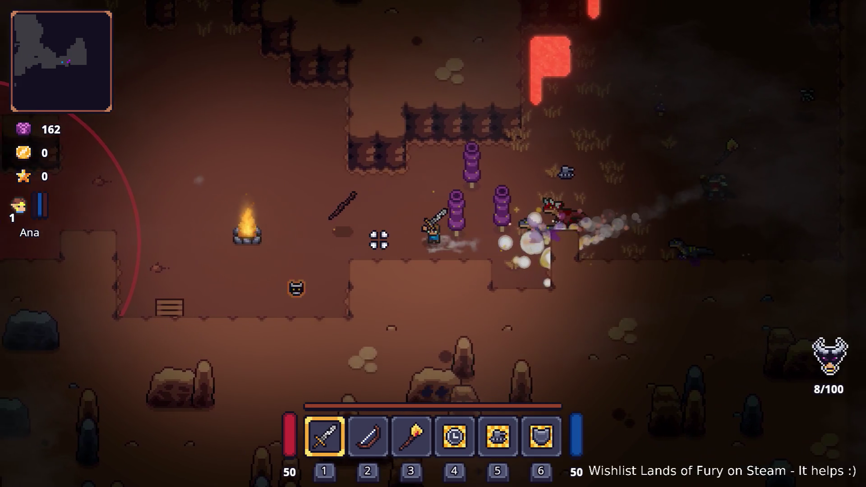
key(w)
key(w)
key(a)
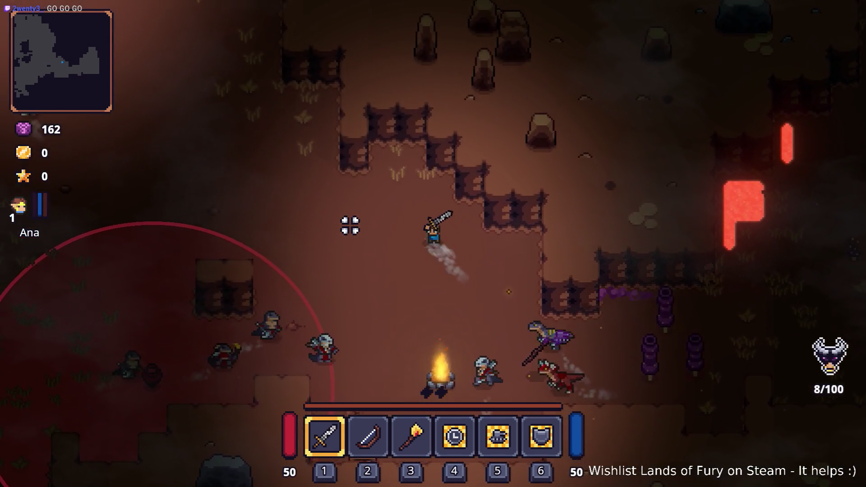
key(w)
key(a)
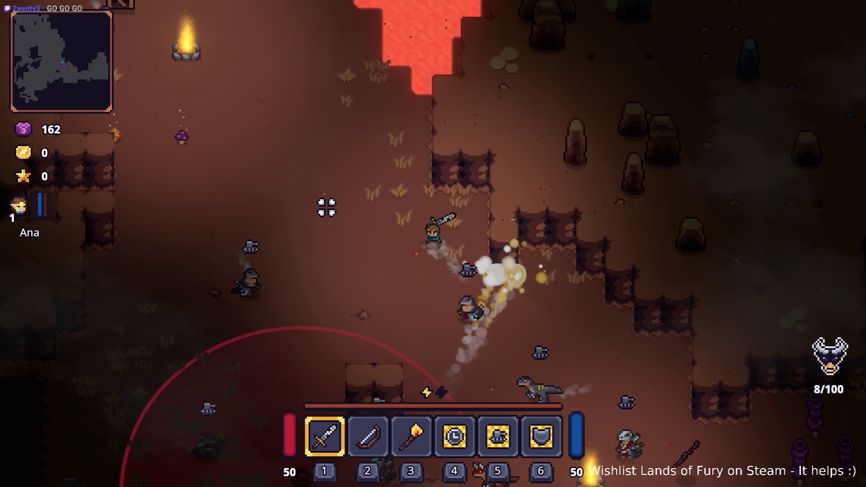
key(w)
key(a)
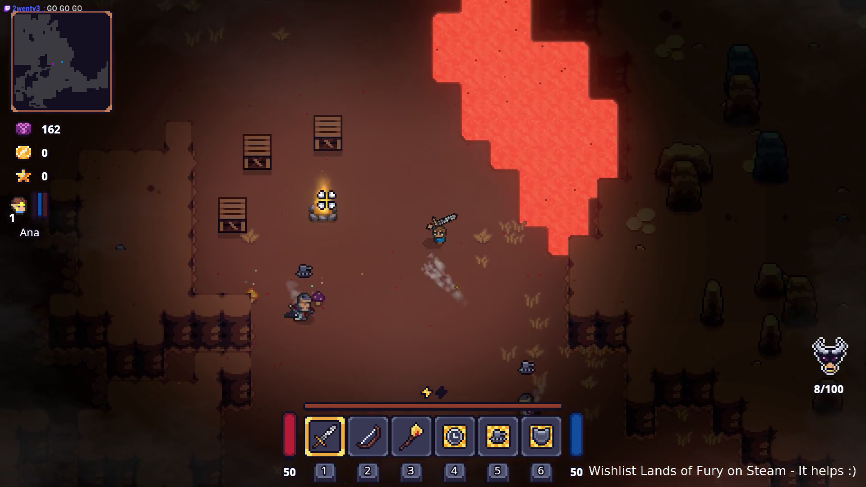
key(w)
key(a)
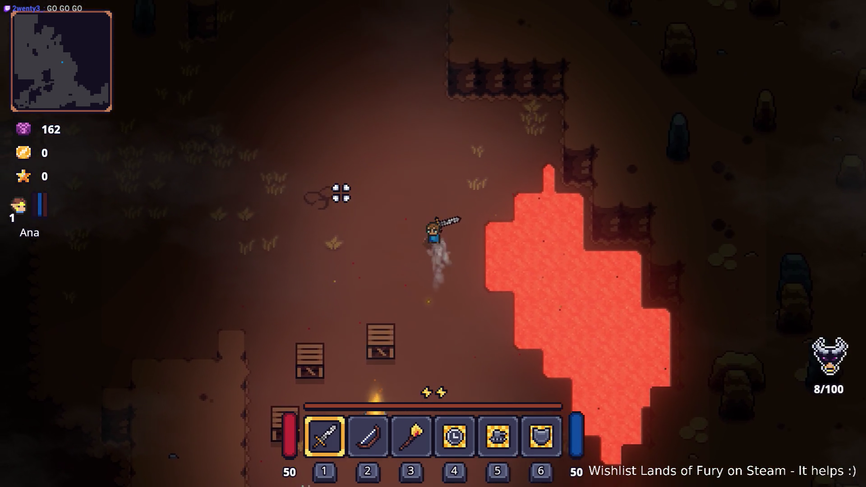
key(w)
key(a)
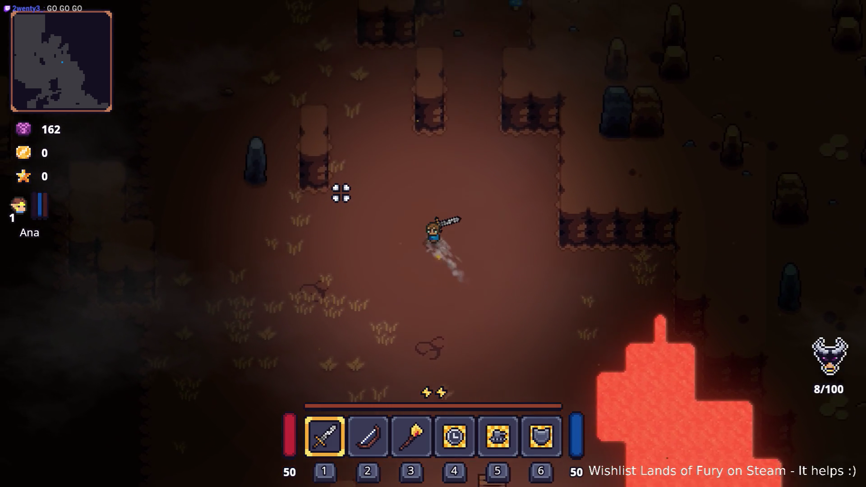
key(w)
key(a)
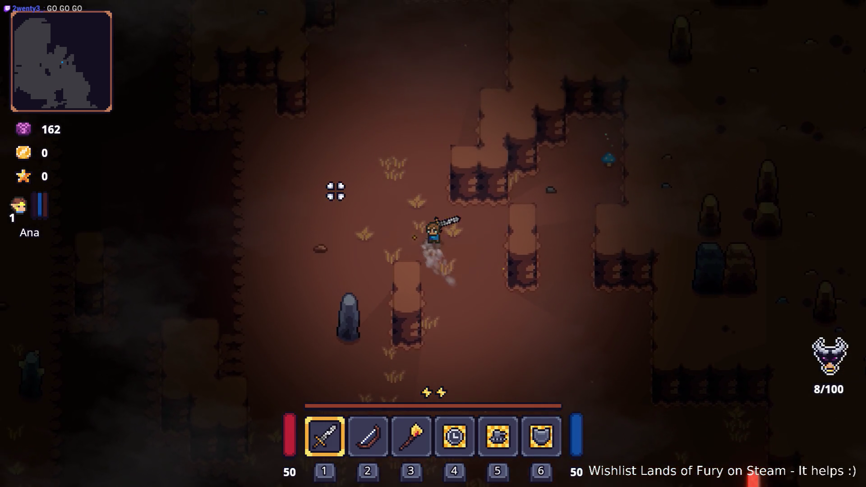
key(w)
key(a)
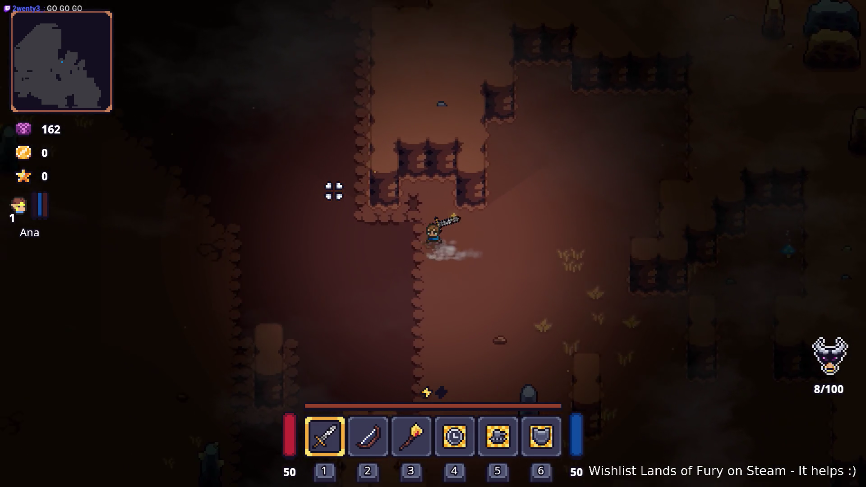
key(w)
key(a)
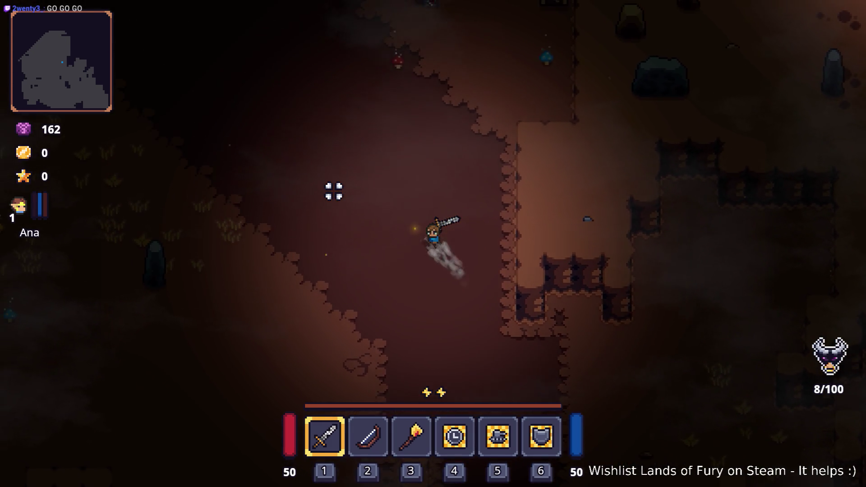
key(w)
key(a)
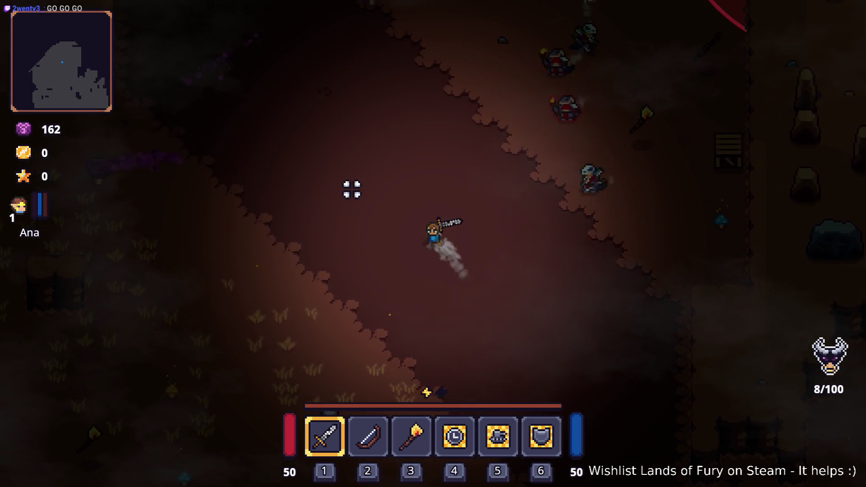
key(w)
key(d)
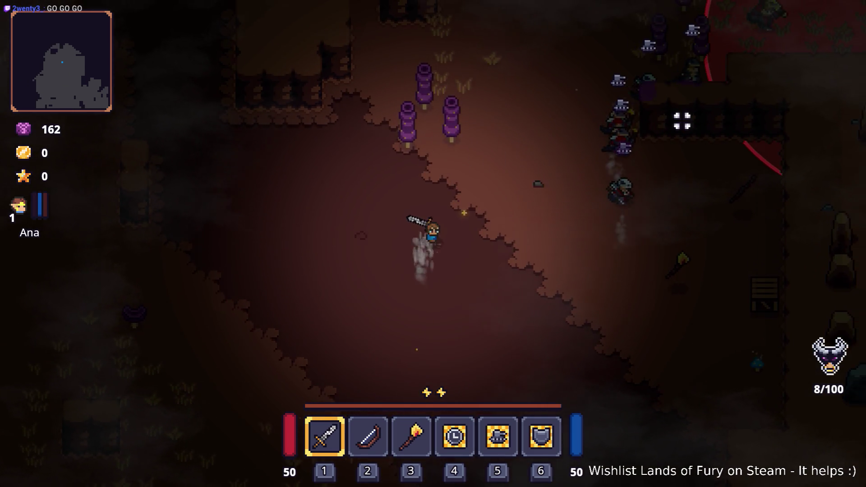
key(w)
key(d)
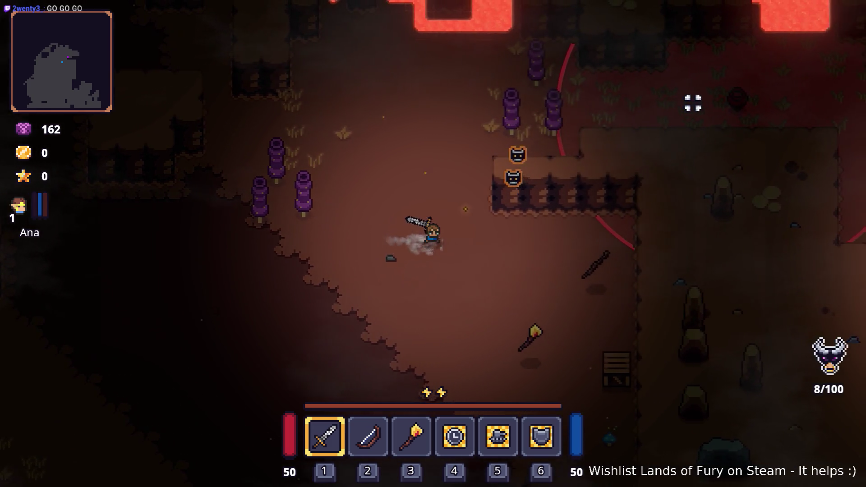
key(w)
key(a)
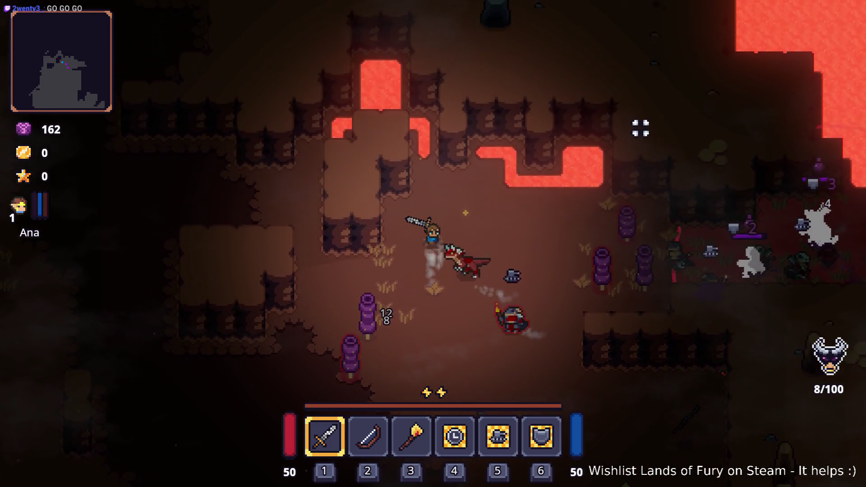
Fight the nearby enemies, then work down-left and up-left to the campfire and crates.
key(s)
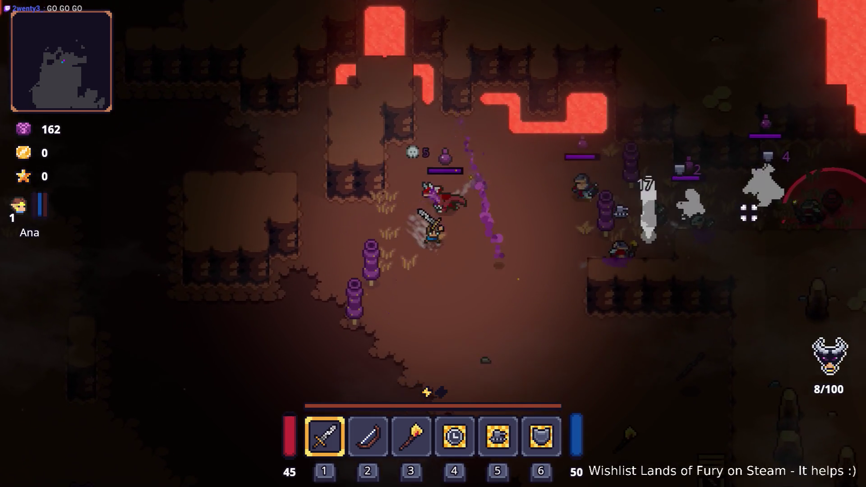
key(s)
key(d)
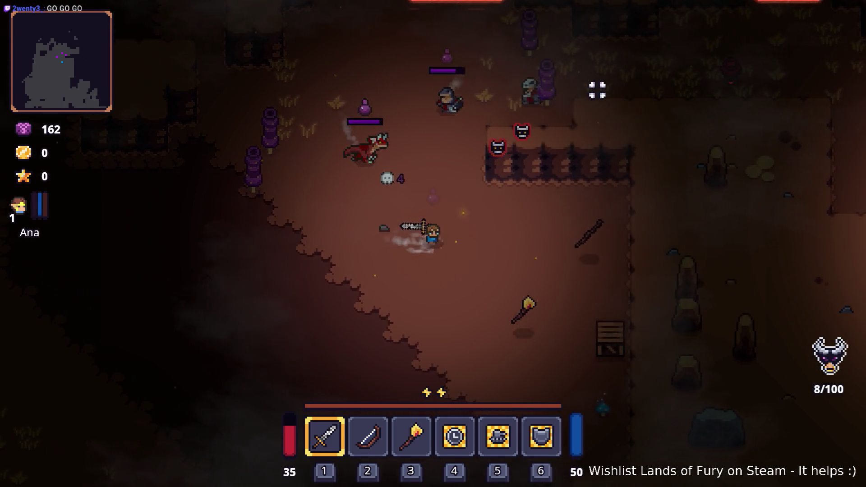
key(a)
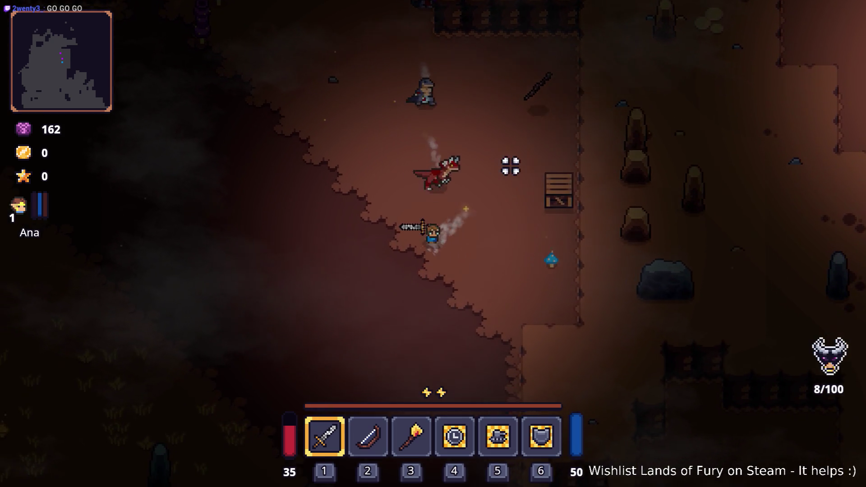
key(a)
key(s)
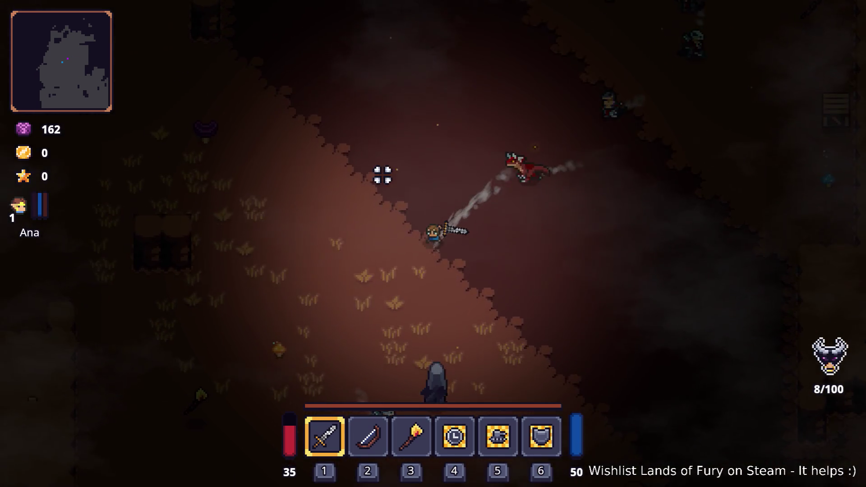
key(a)
key(a)
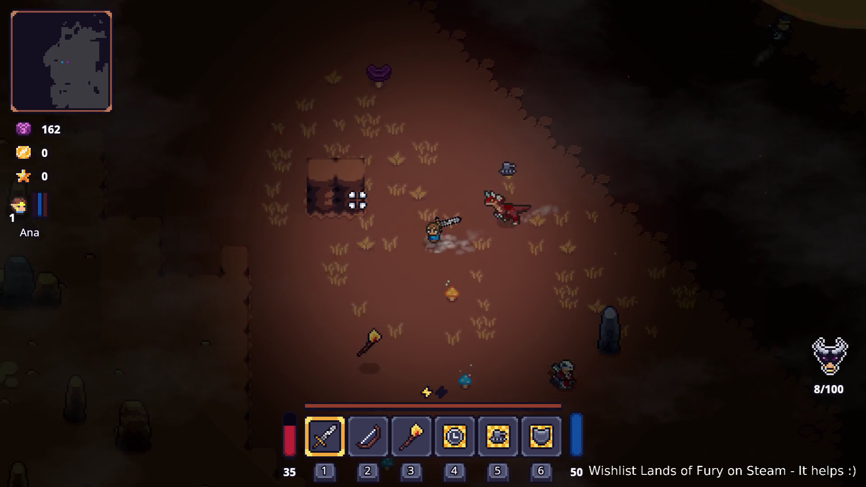
key(w)
key(w)
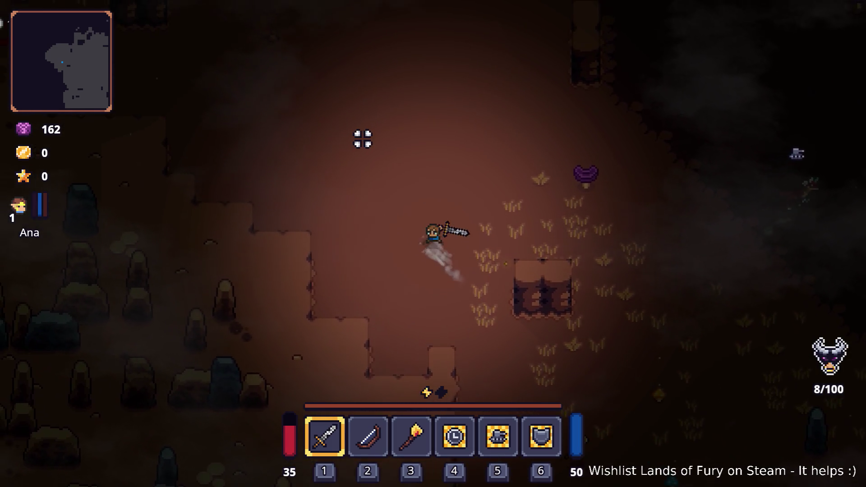
key(a)
key(w)
key(a)
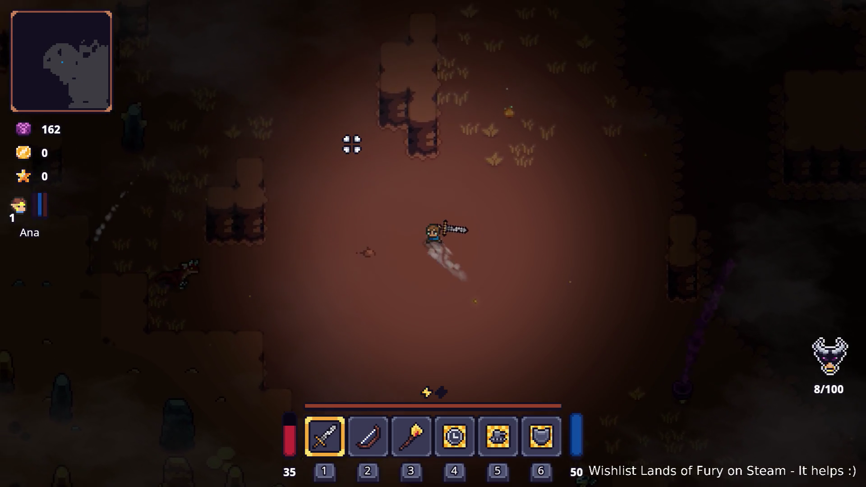
key(w)
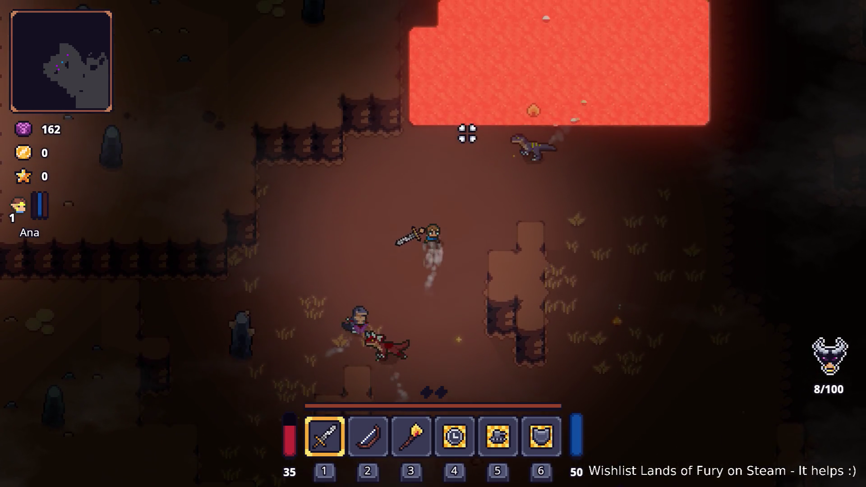
key(a)
key(a)
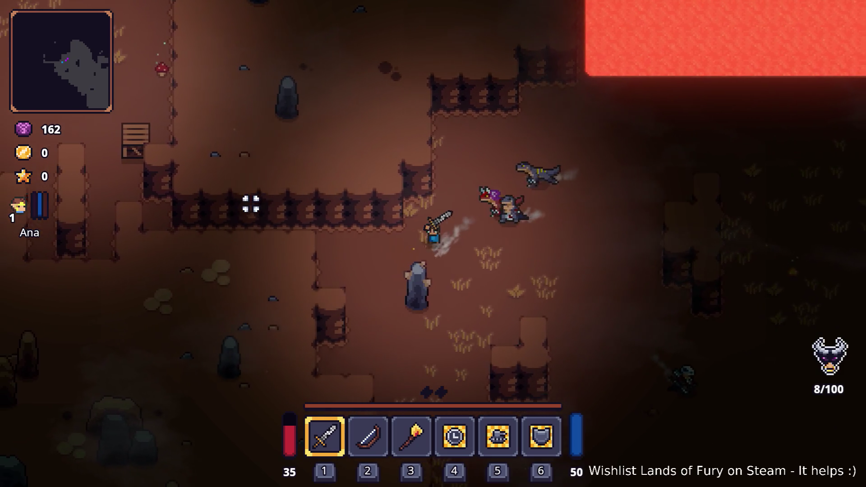
key(a)
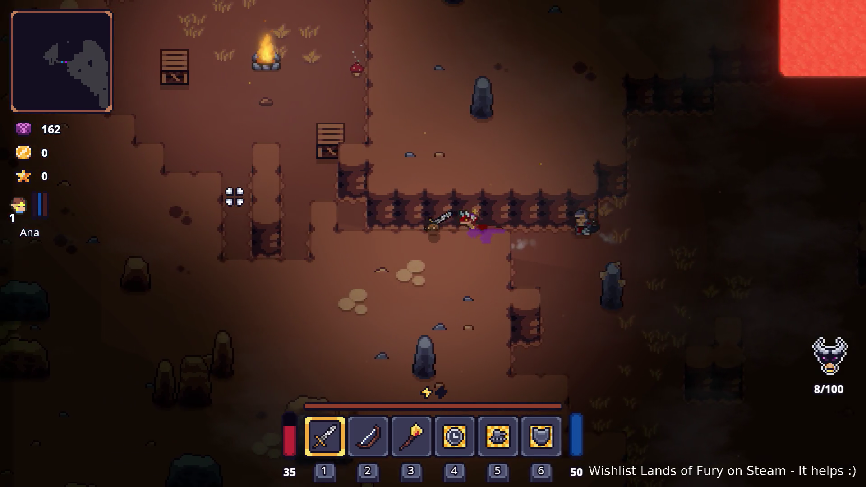
Fight the enemies near the campfire with sword swings and a dash past it.
key(w)
key(w)
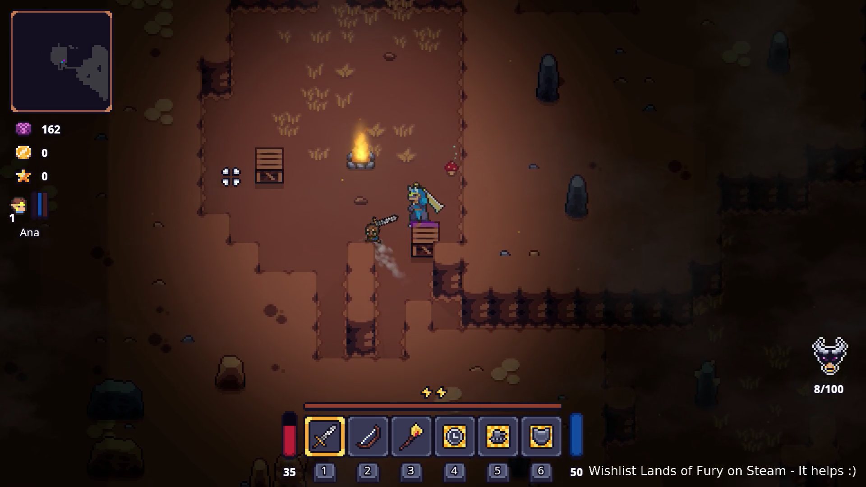
key(a)
click(206, 261)
key(w)
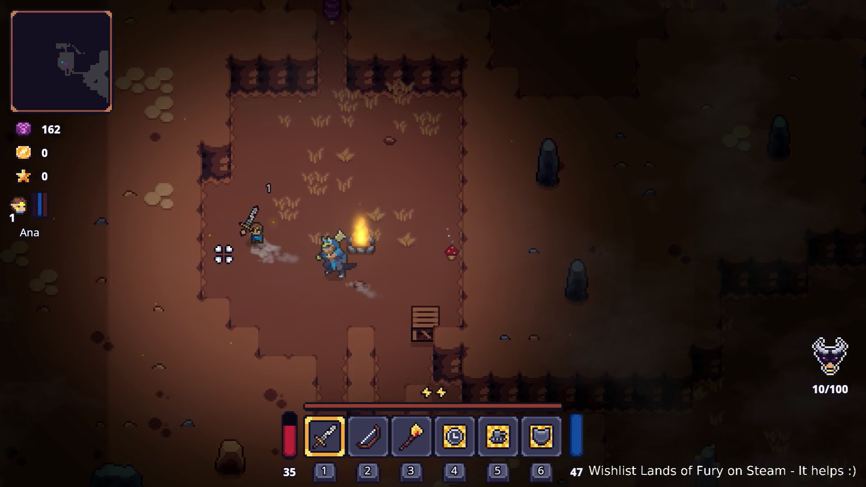
key(d)
key(space)
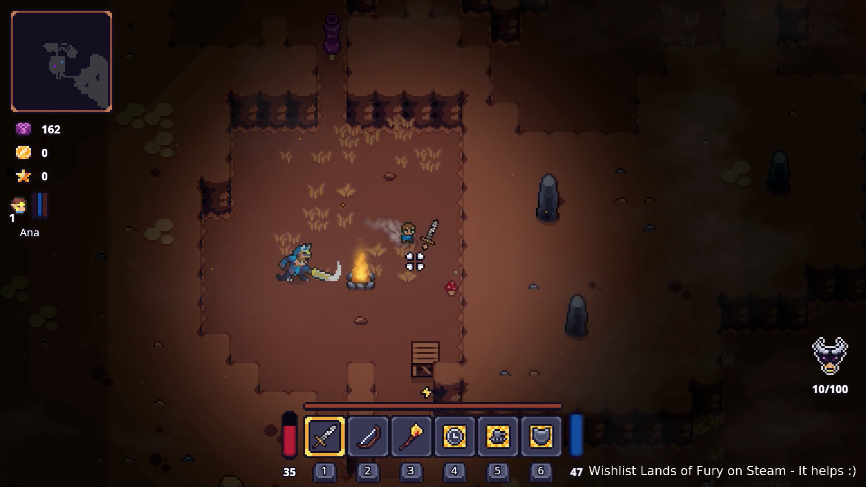
key(s)
click(415, 262)
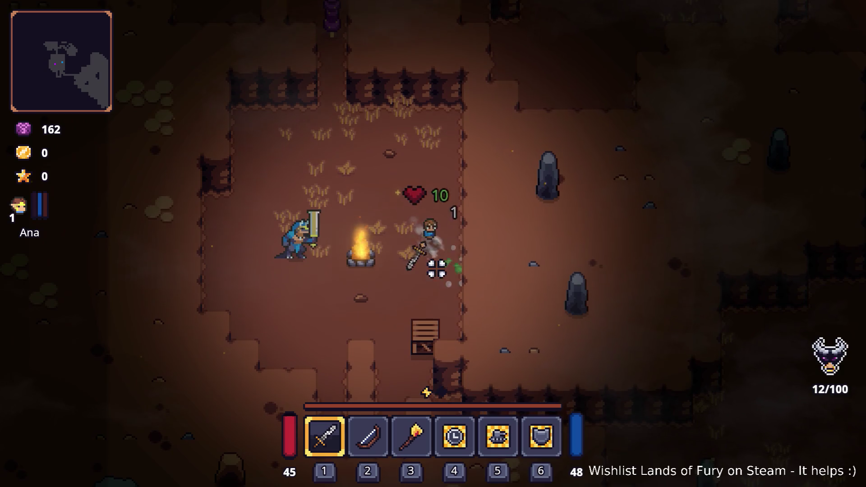
Dash up-left along the spiked wall, then head right and down-right.
key(s)
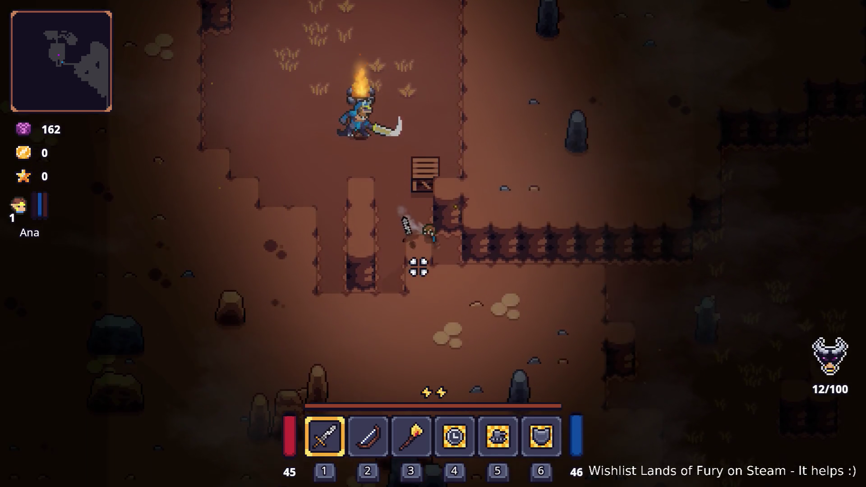
key(d)
key(a)
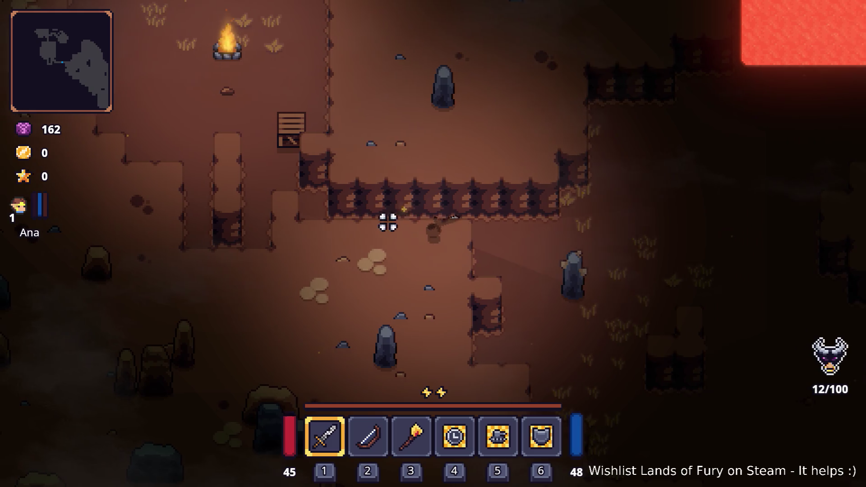
key(w)
key(d)
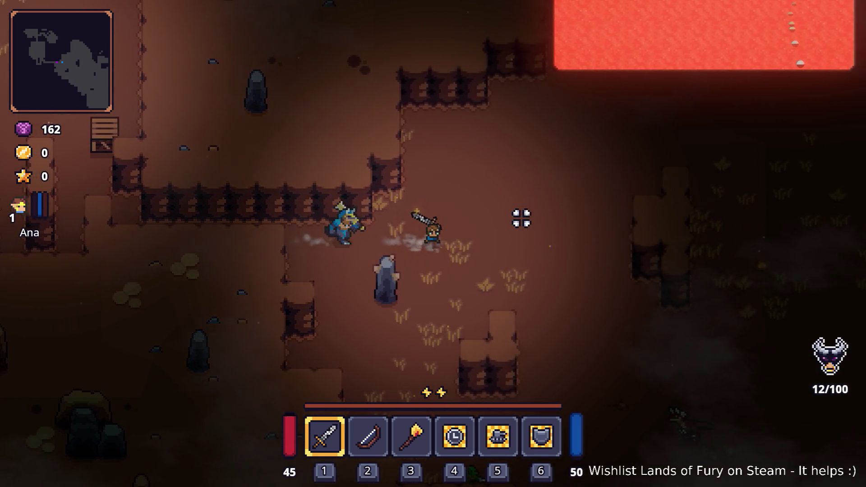
key(d)
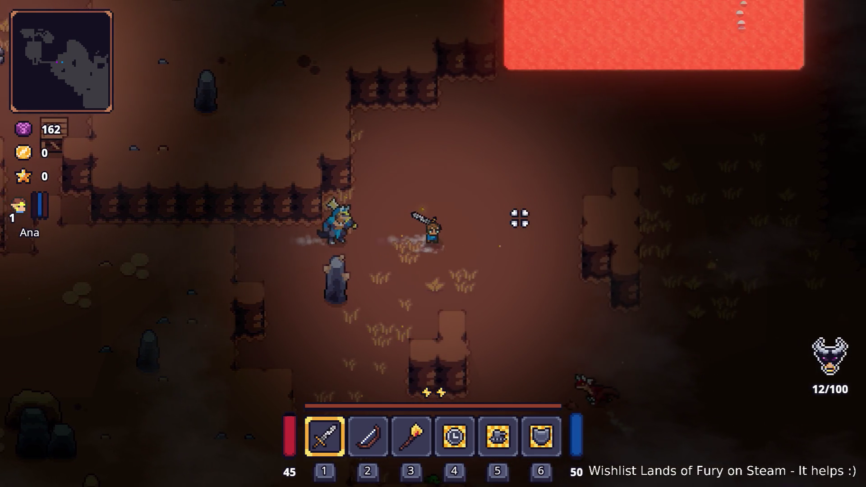
key(s)
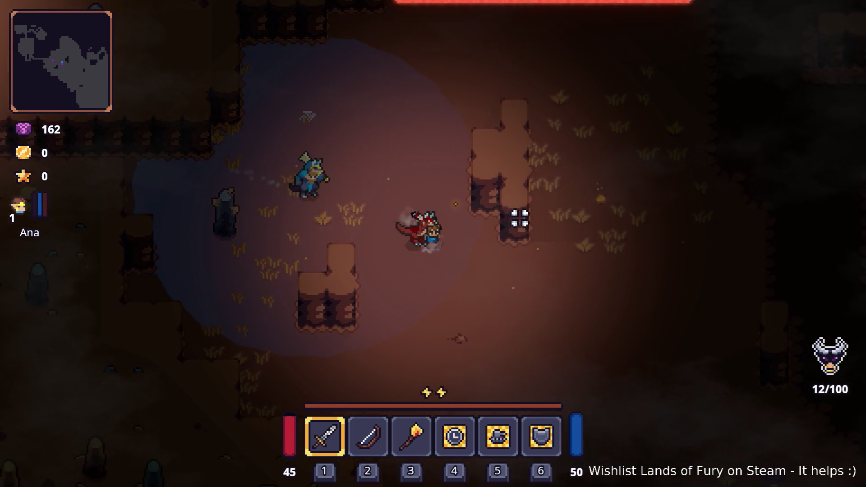
Escape the dragon by moving the hero right and up, then back down-left.
key(d)
key(s)
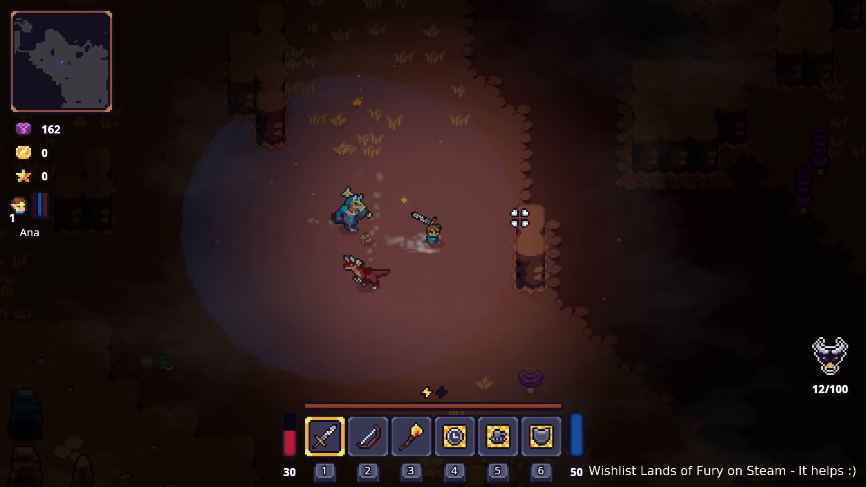
key(d)
key(w)
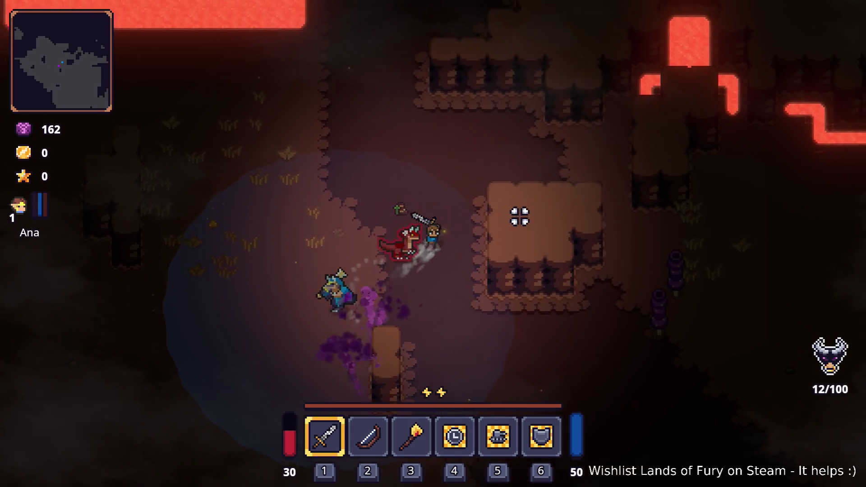
key(d)
key(w)
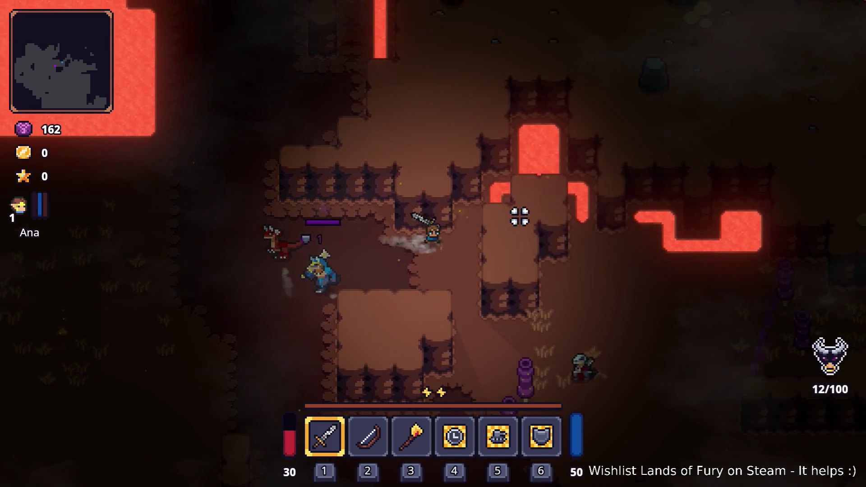
key(s)
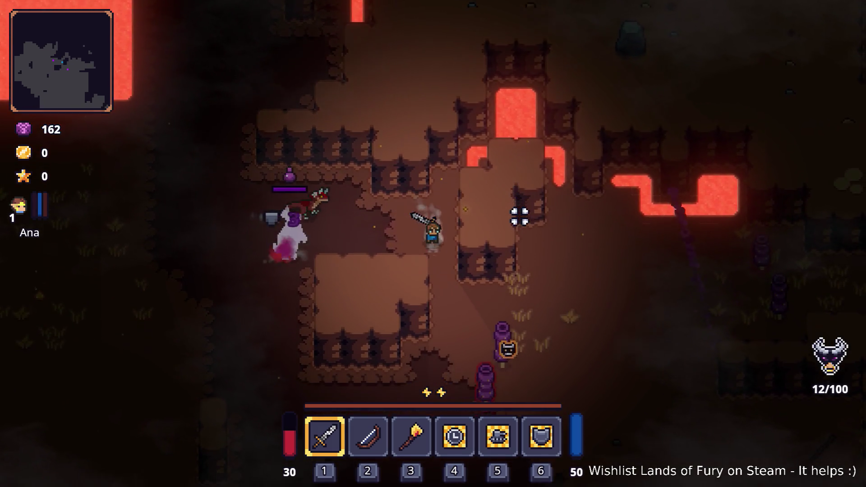
key(a)
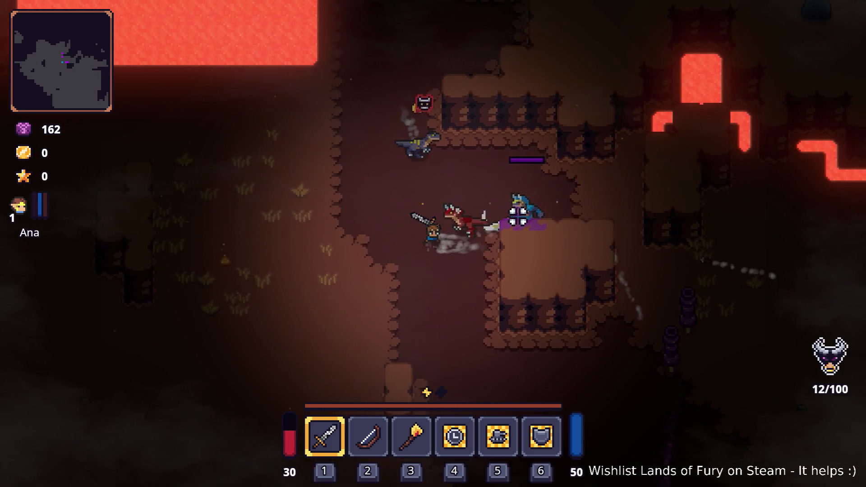
key(a)
Keep ahead of the enemies, moving down-right past the rock block.
key(w)
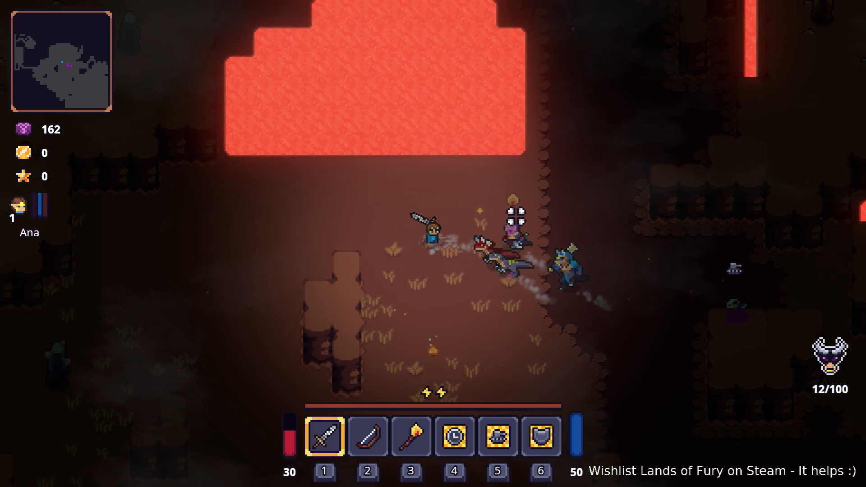
key(s)
key(d)
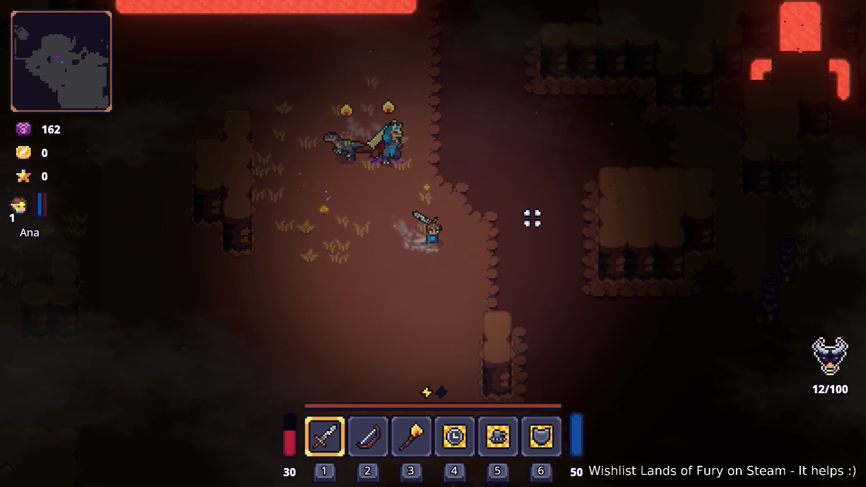
key(s)
key(d)
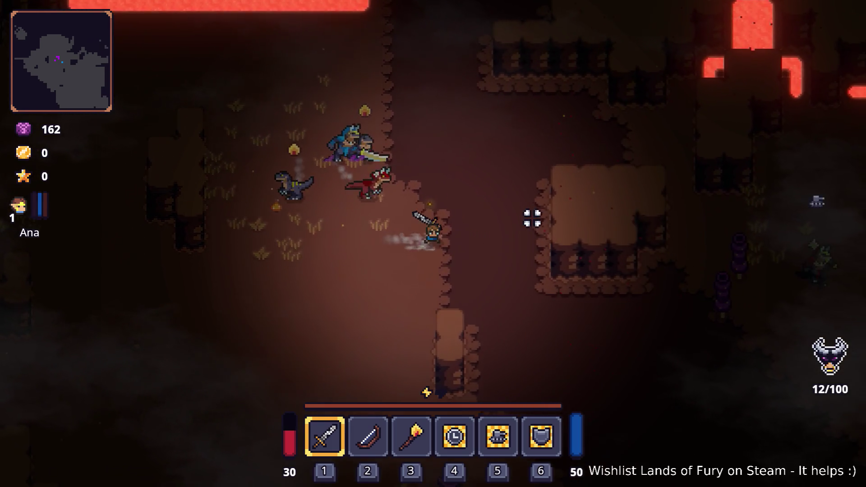
key(d)
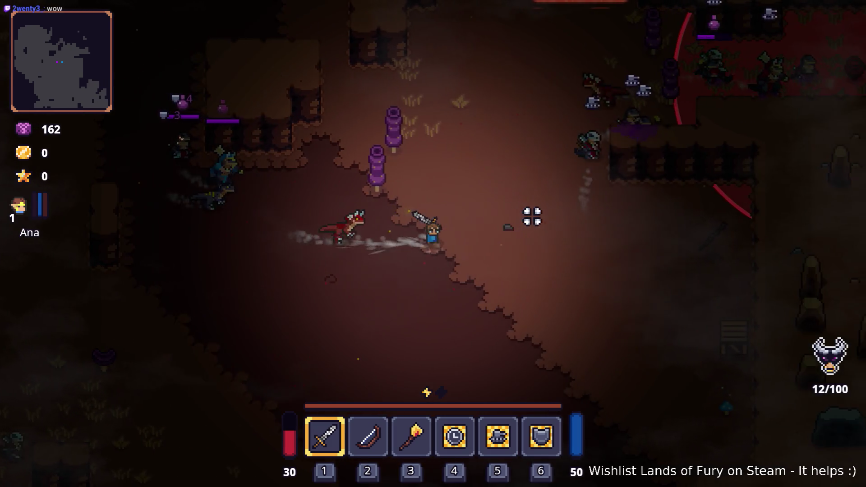
Weave up-left through the enemy crowd, then retreat down-right away from them.
key(d)
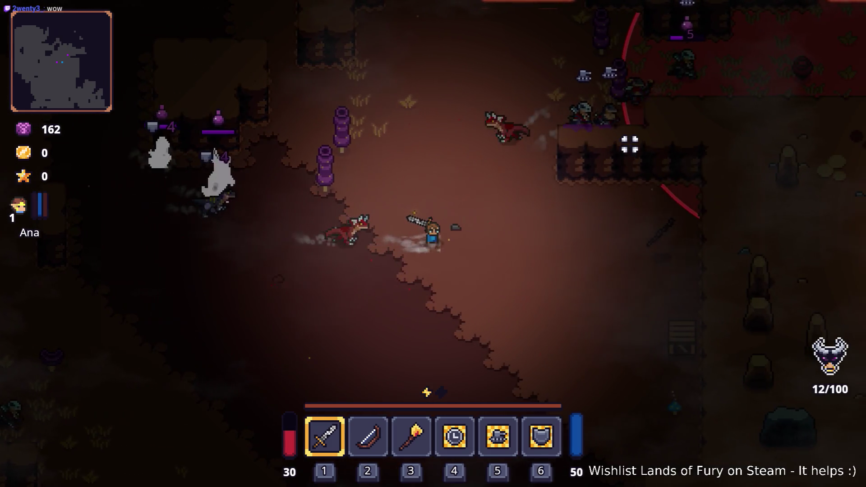
key(w)
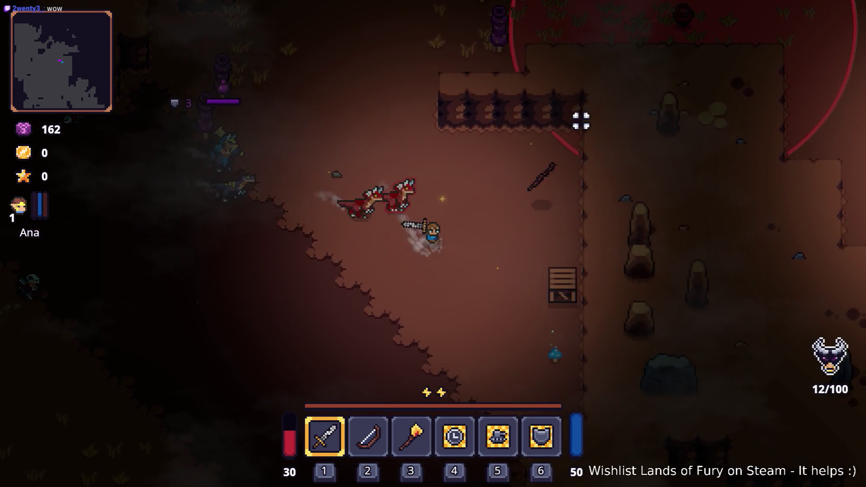
key(w)
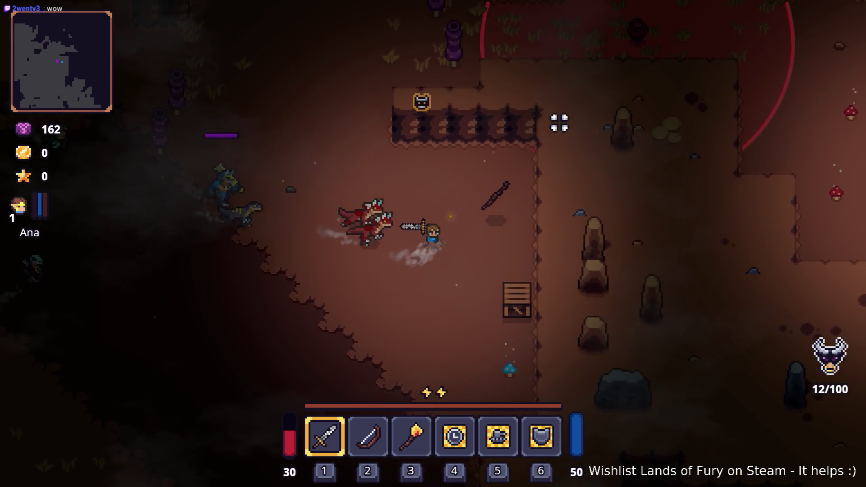
key(a)
key(w)
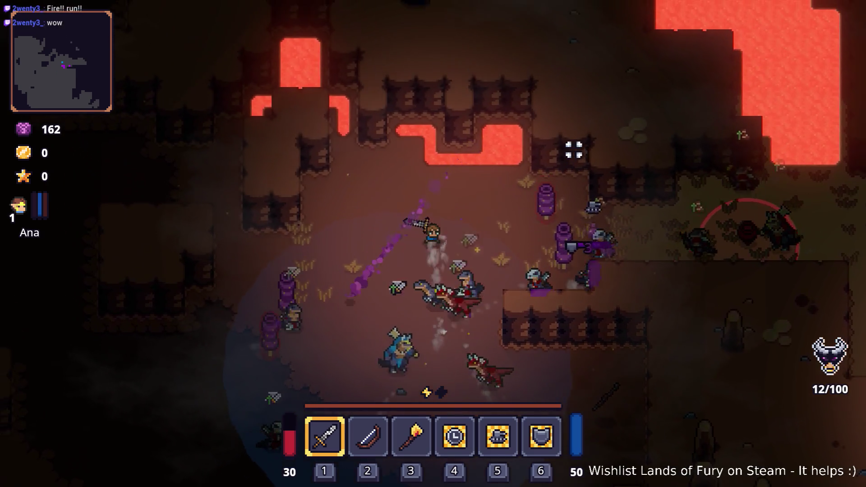
key(a)
key(d)
key(s)
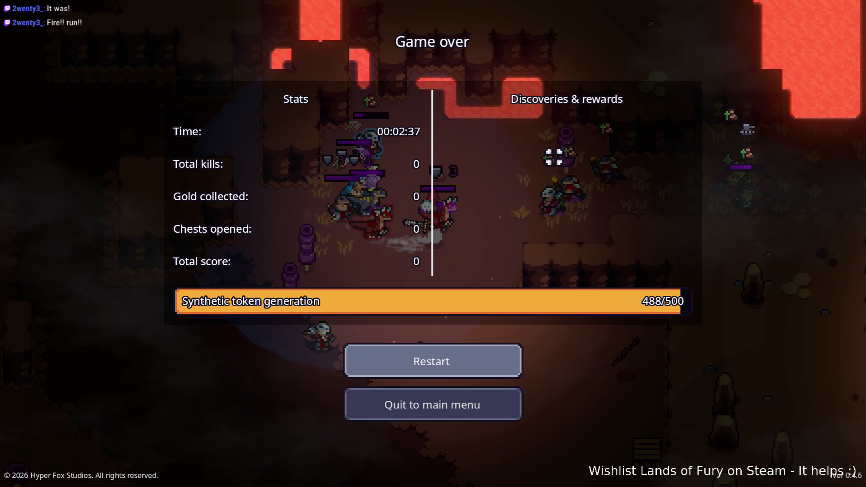
Quit from the Game over screen to the main menu, then exit the game to the editor.
click(493, 413)
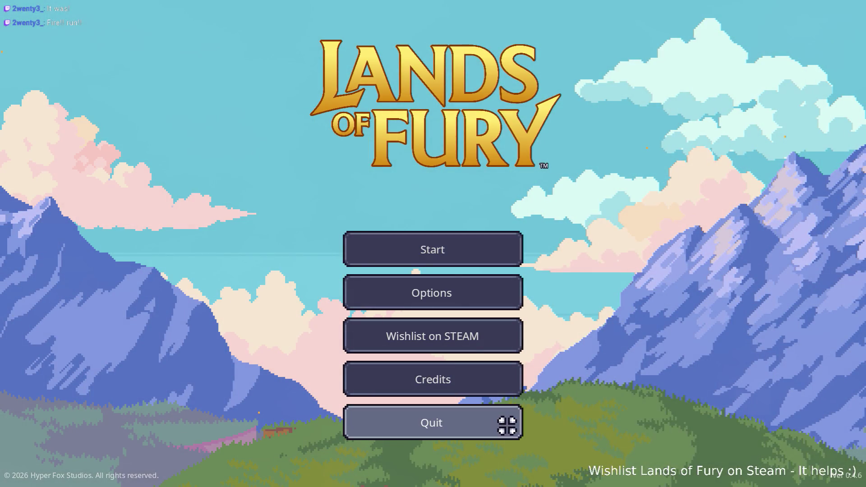
click(507, 424)
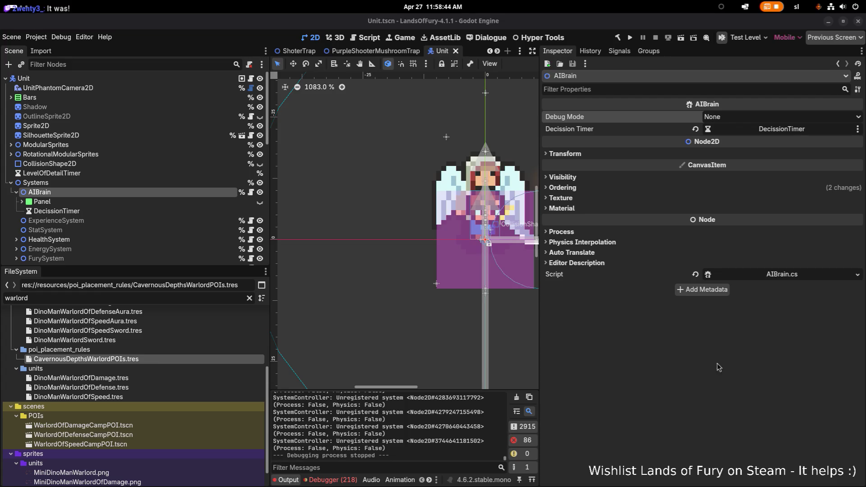